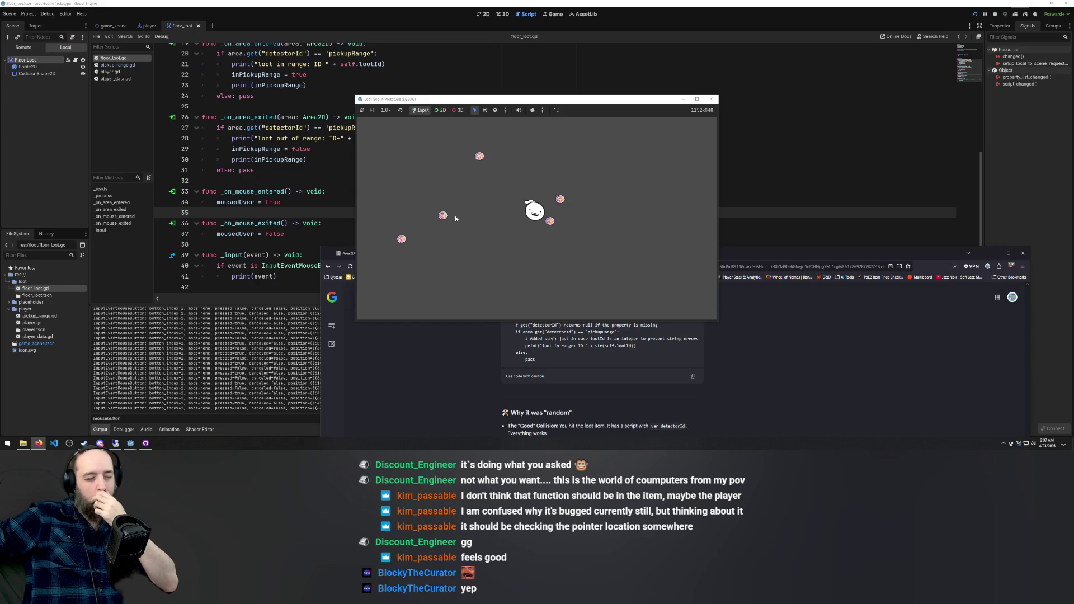
Walk the player up-left and then right among the loot, then bring the AI answer forward
key("w")
key("a")
key("d")
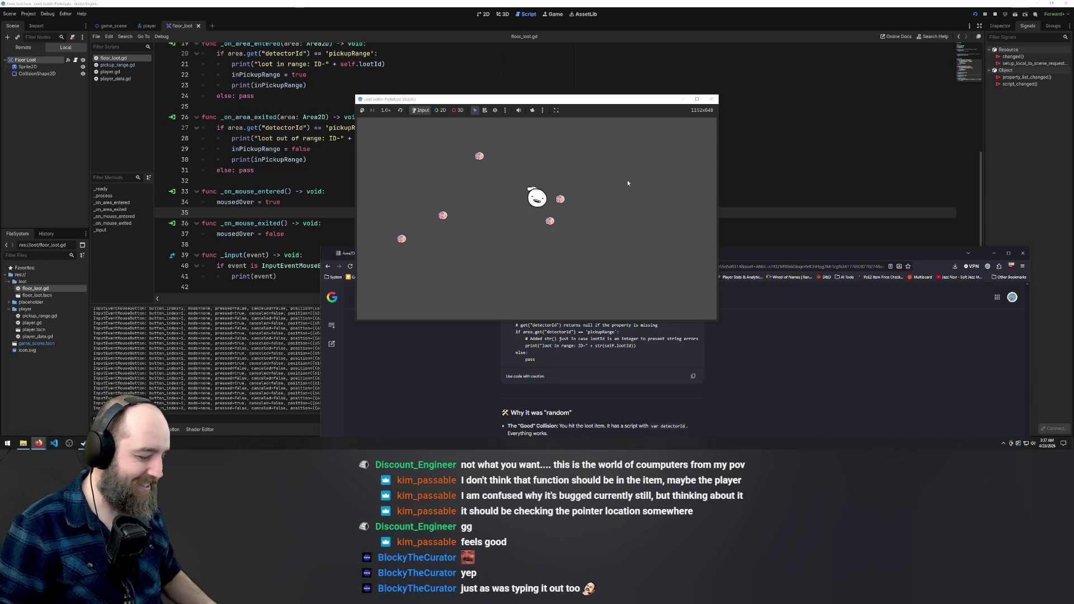
mouse_move(744, 255)
left_mouse_down()
mouse_move(744, 26)
mouse_move(783, 54)
left_mouse_up()
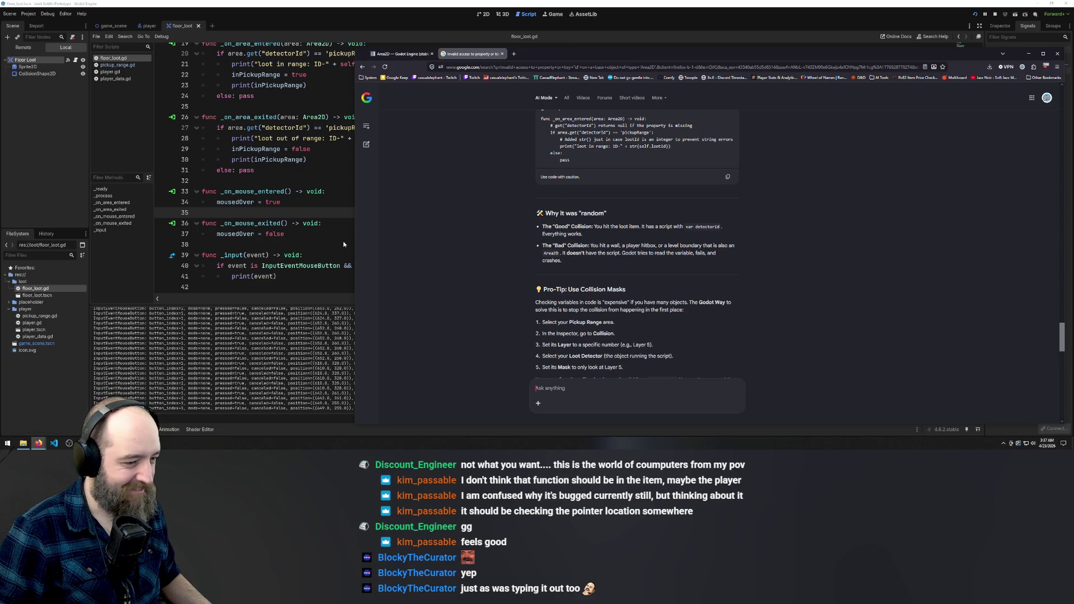
Scroll the AI Mode answer to its pro-tips for common issues and its sources
scroll(676, 259, "up", 2)
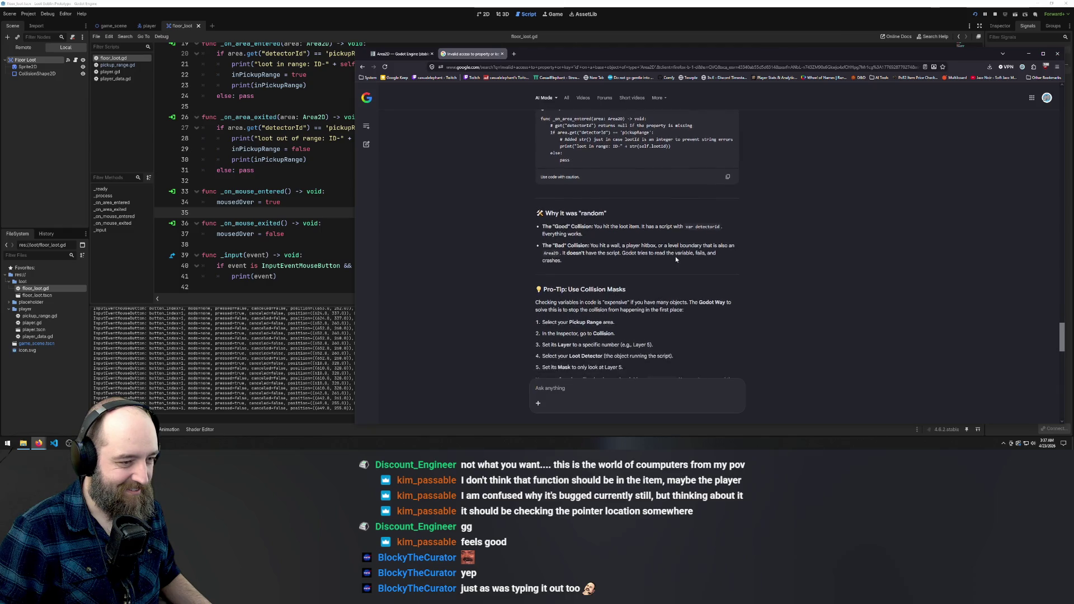
scroll(675, 259, "up", 1)
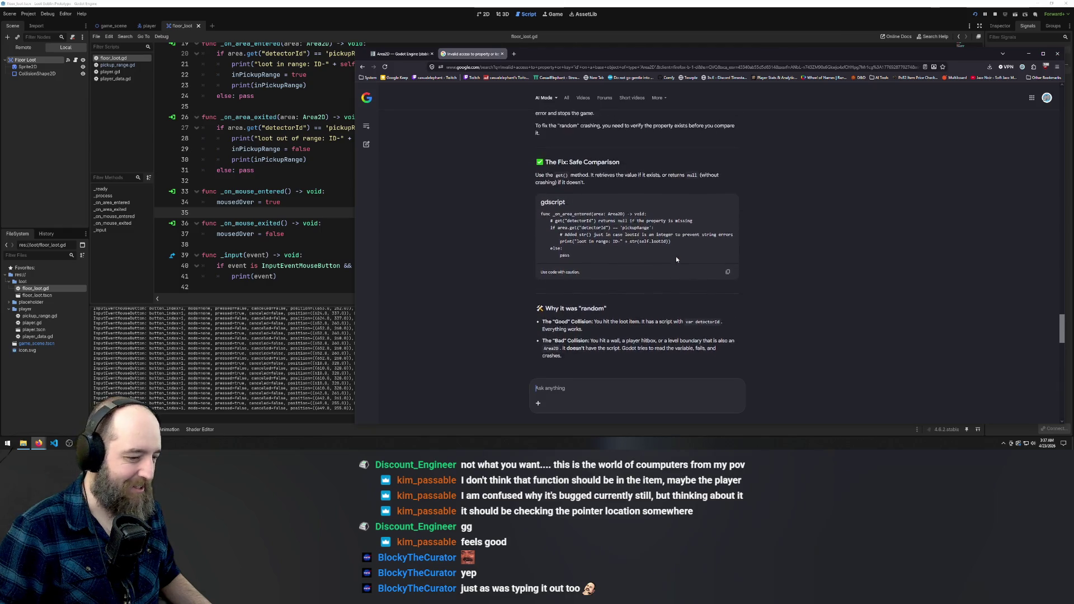
scroll(676, 259, "down", 5)
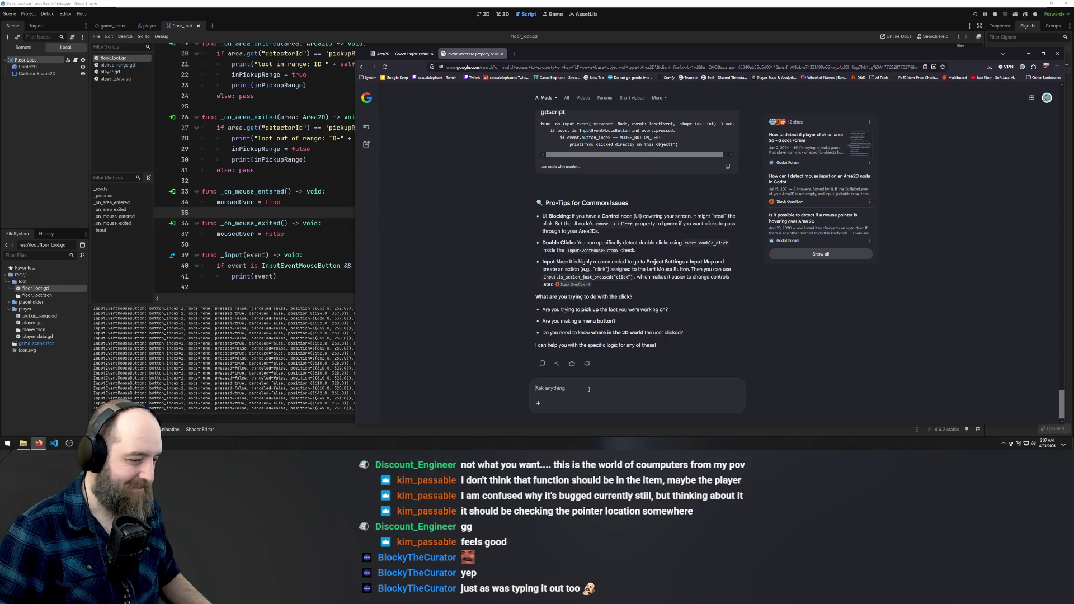
Discard a half-typed question, review the Area2D click-detection answer, and return to floor_loot.gd
type("how do ")
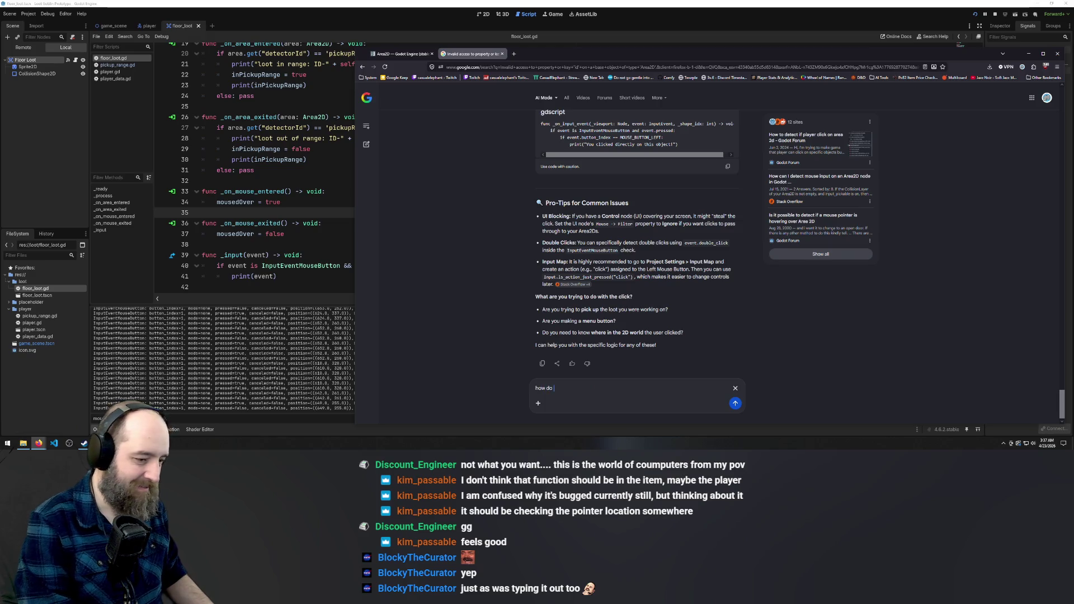
type("I trac")
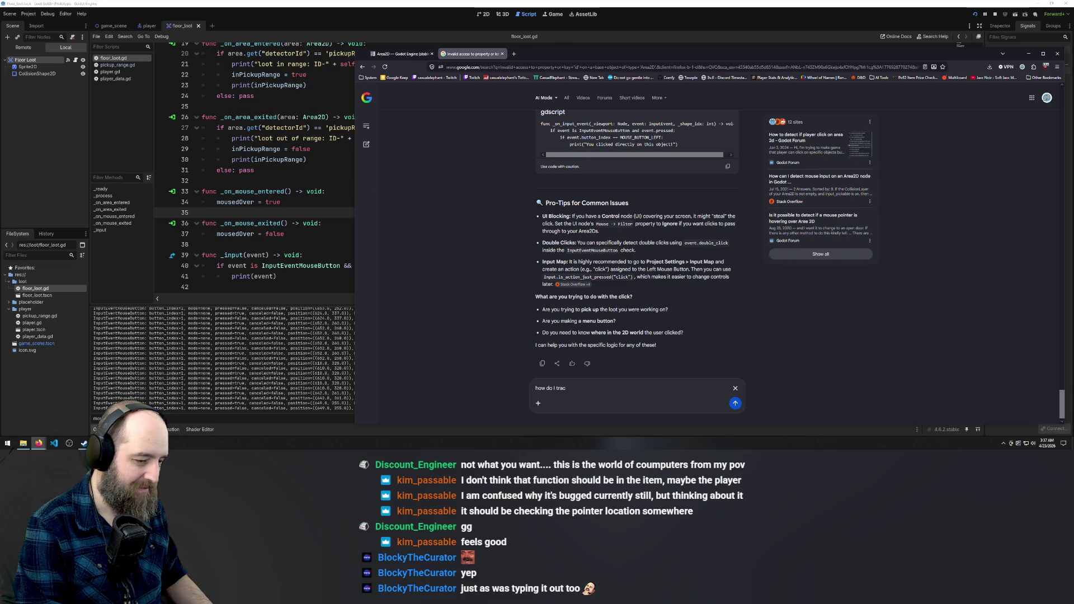
key("ctrl+a")
key("BackSpace")
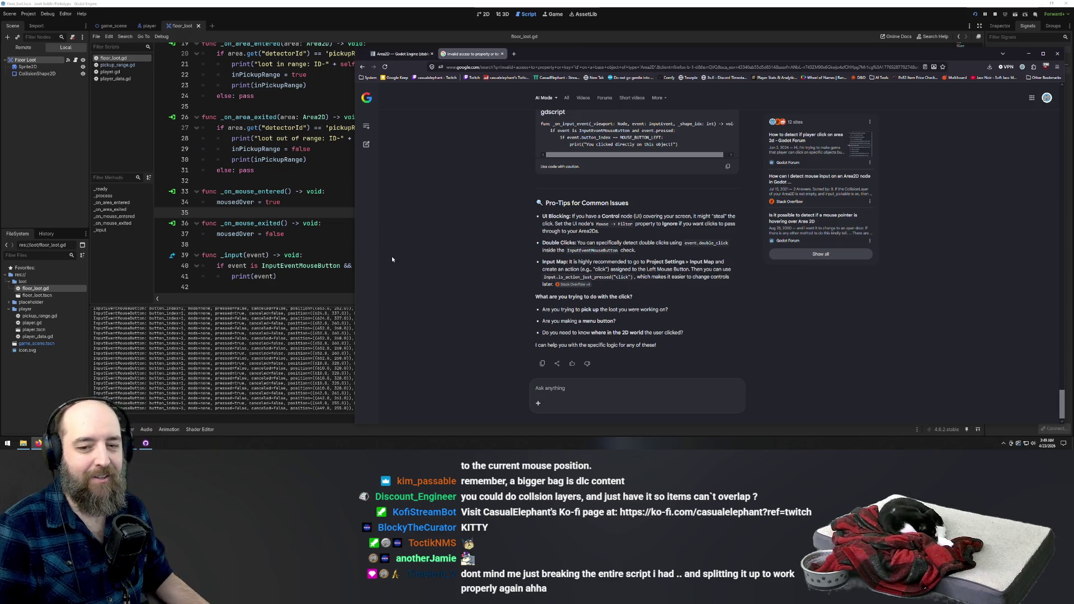
scroll(529, 290, "up", 3)
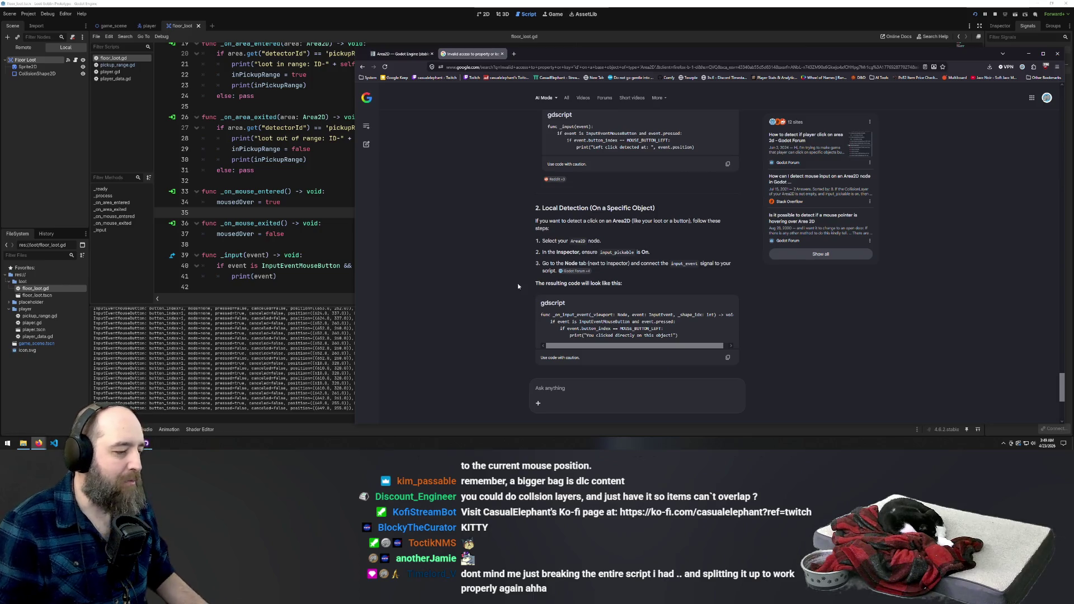
left_click(309, 254)
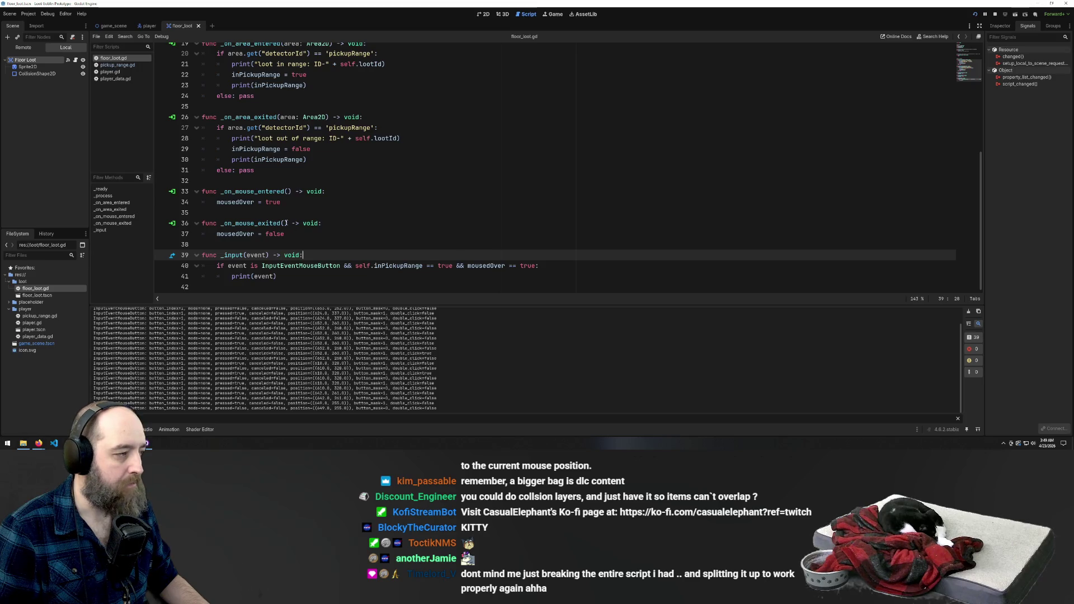
Add a new 'click' action in the Project Settings Input Map
left_click(16, 17)
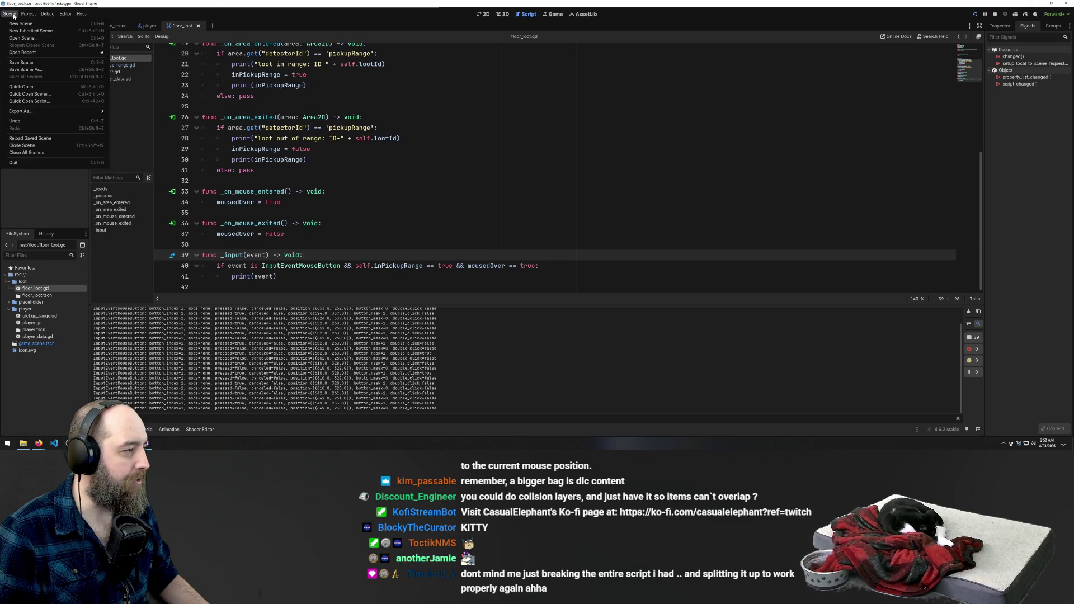
left_click(35, 24)
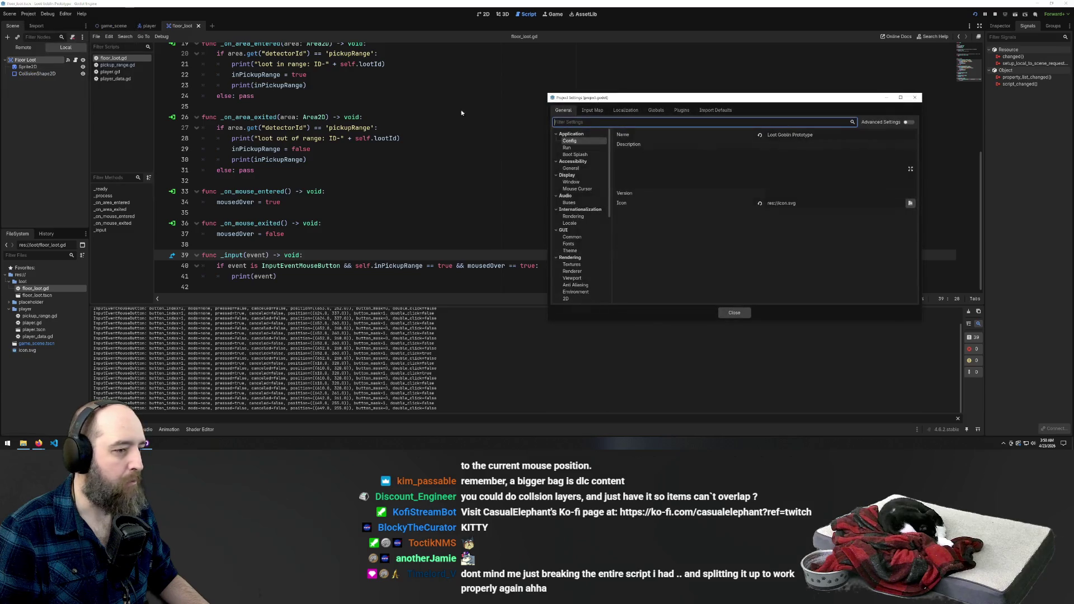
left_click(591, 110)
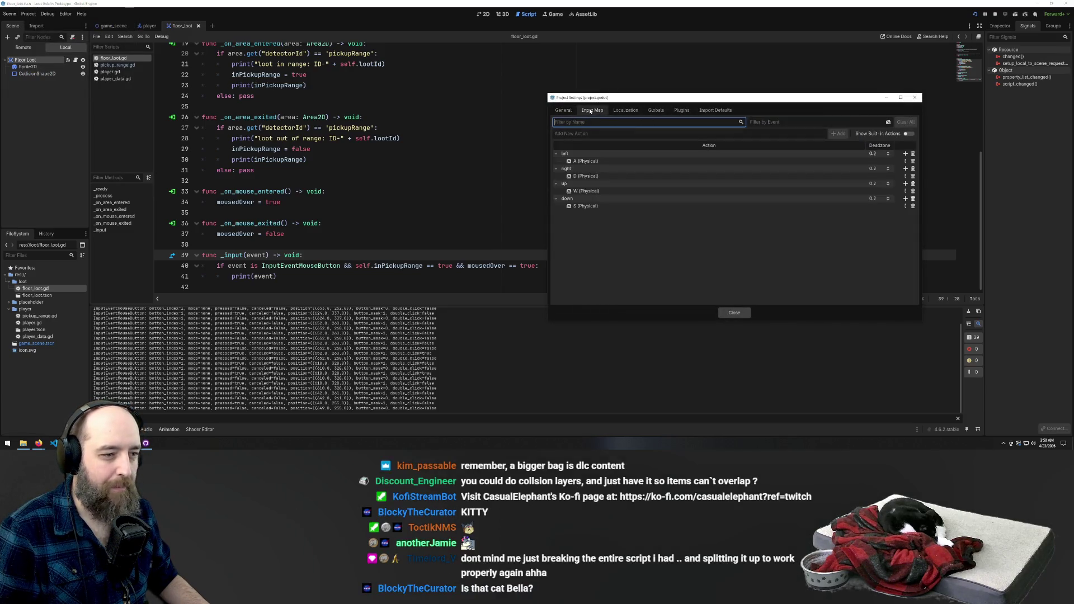
left_click(781, 133)
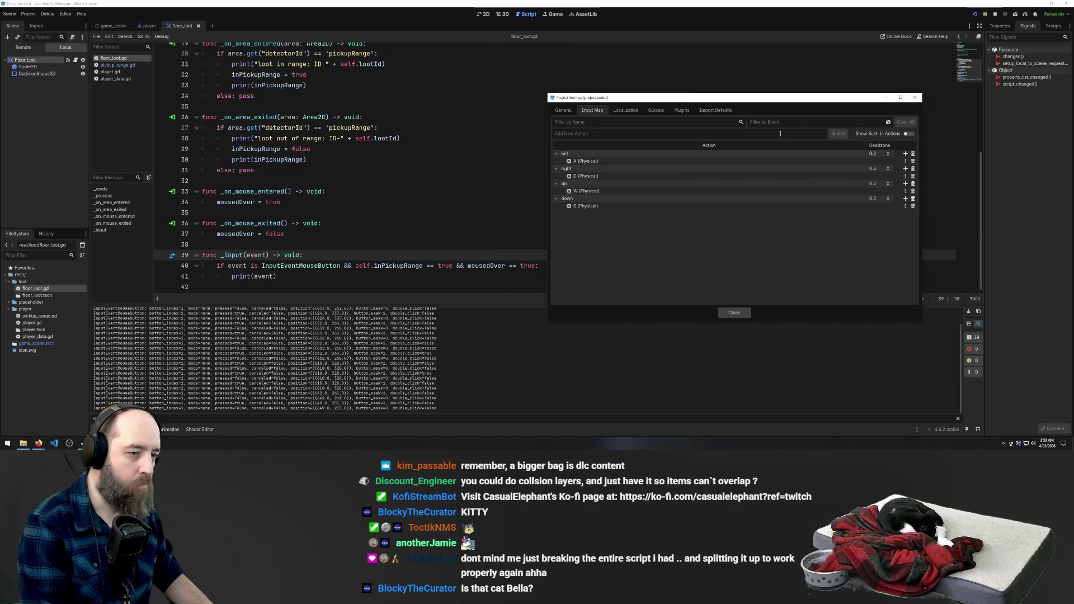
type("click")
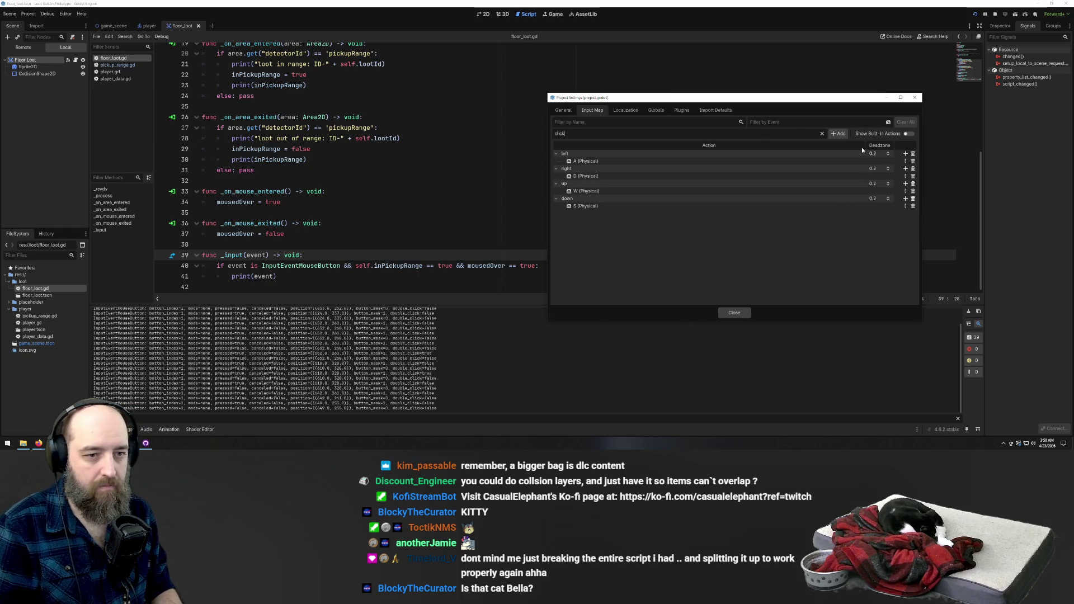
key("Return")
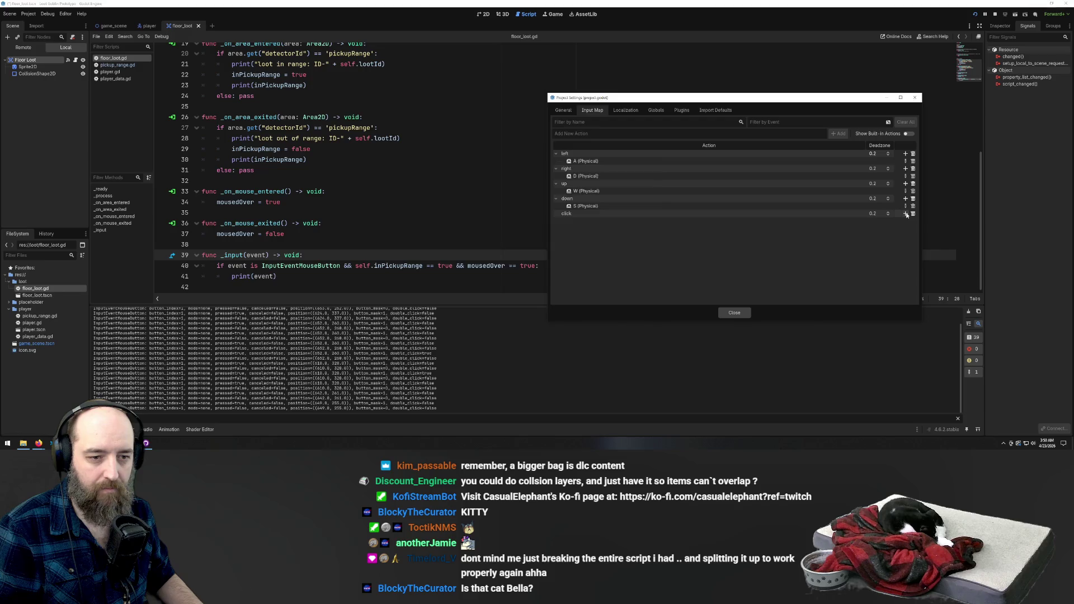
Bind Left Mouse Button to the action, rename it left_click, and close Project Settings
left_click(905, 213)
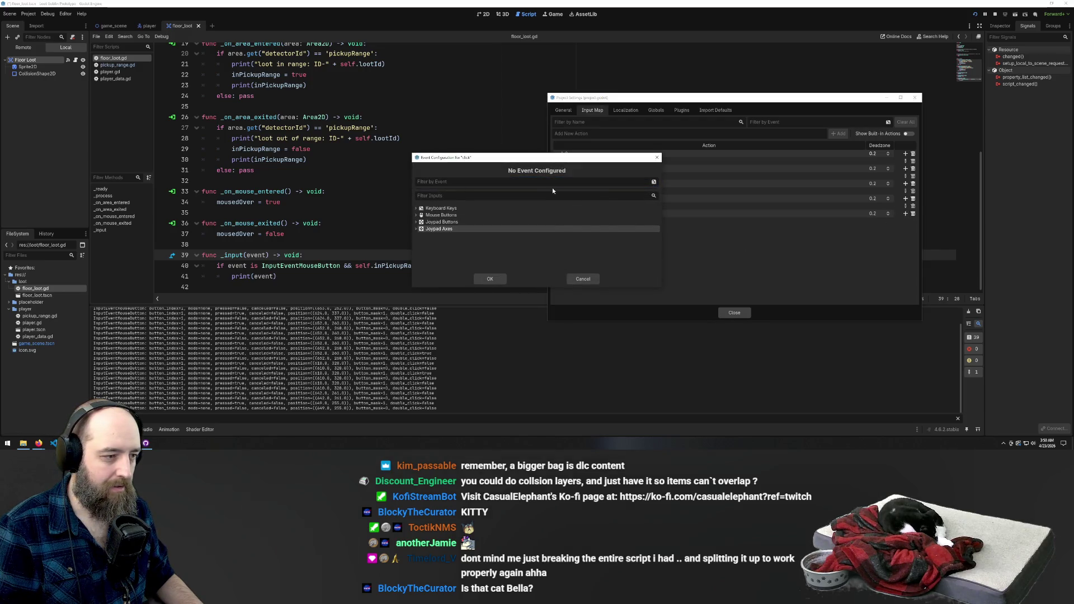
left_click(470, 215)
left_click(417, 215)
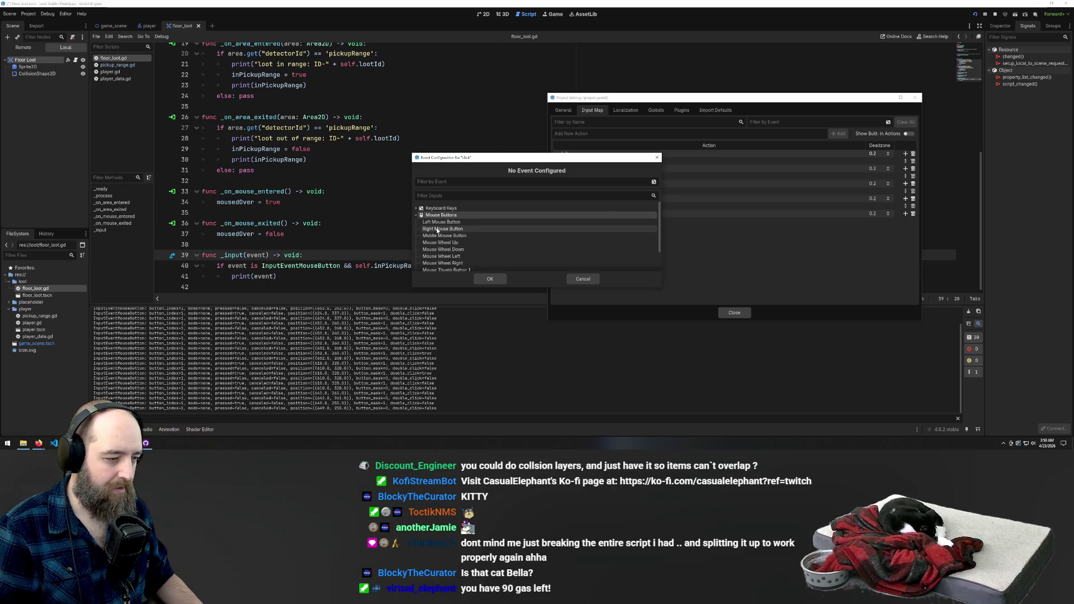
left_click(441, 222)
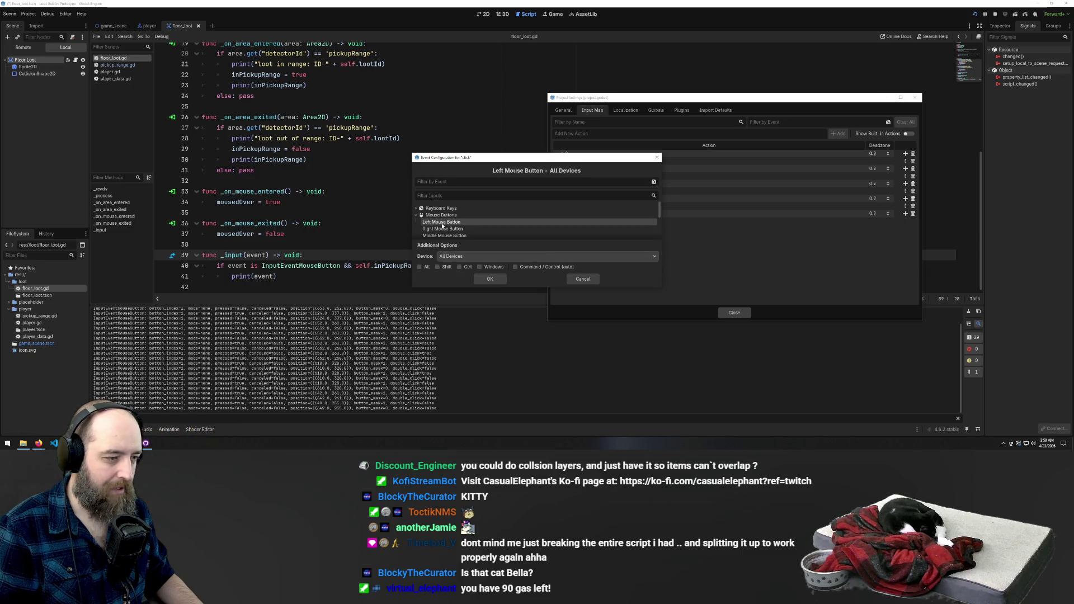
left_click(483, 280)
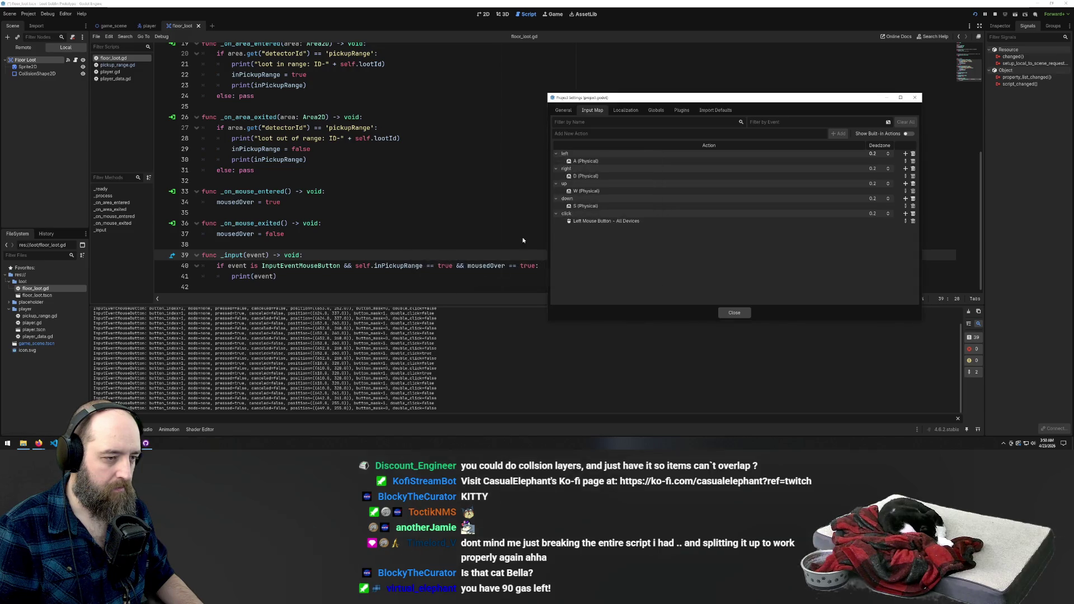
double_click(568, 214)
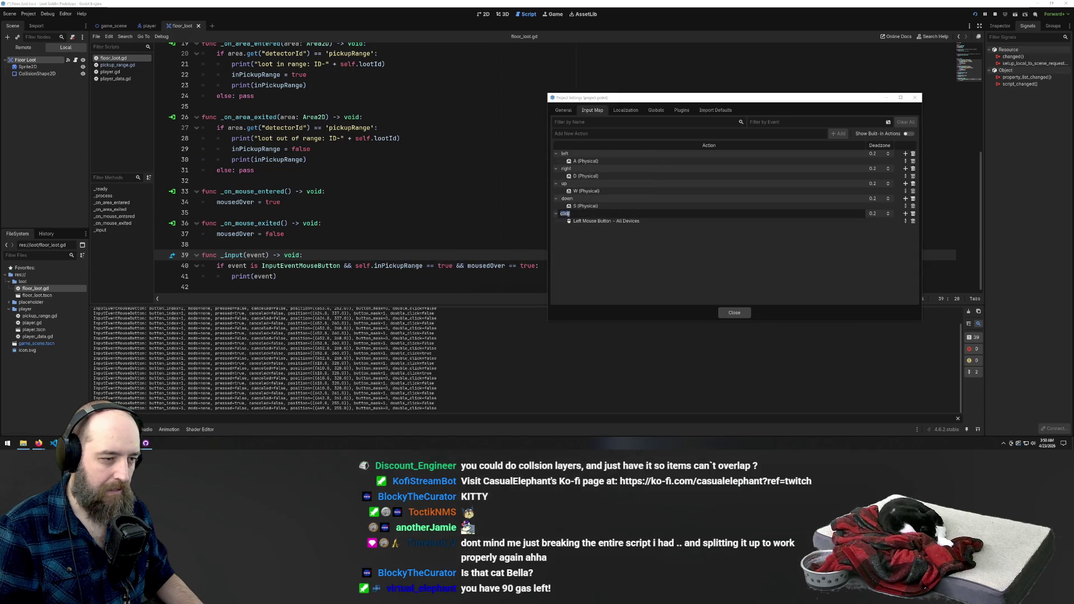
type("left")
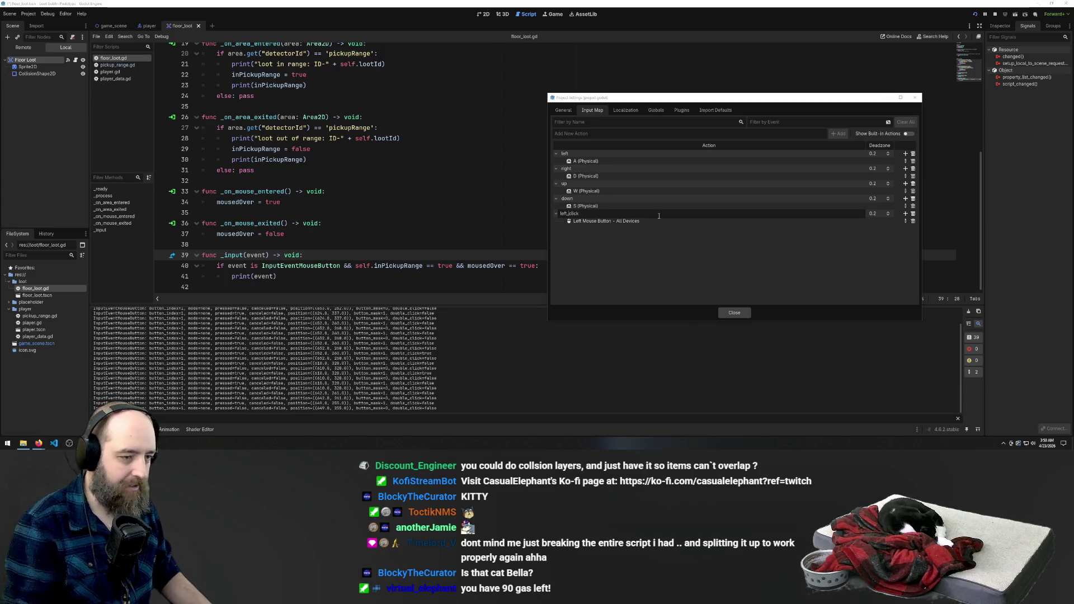
type("_")
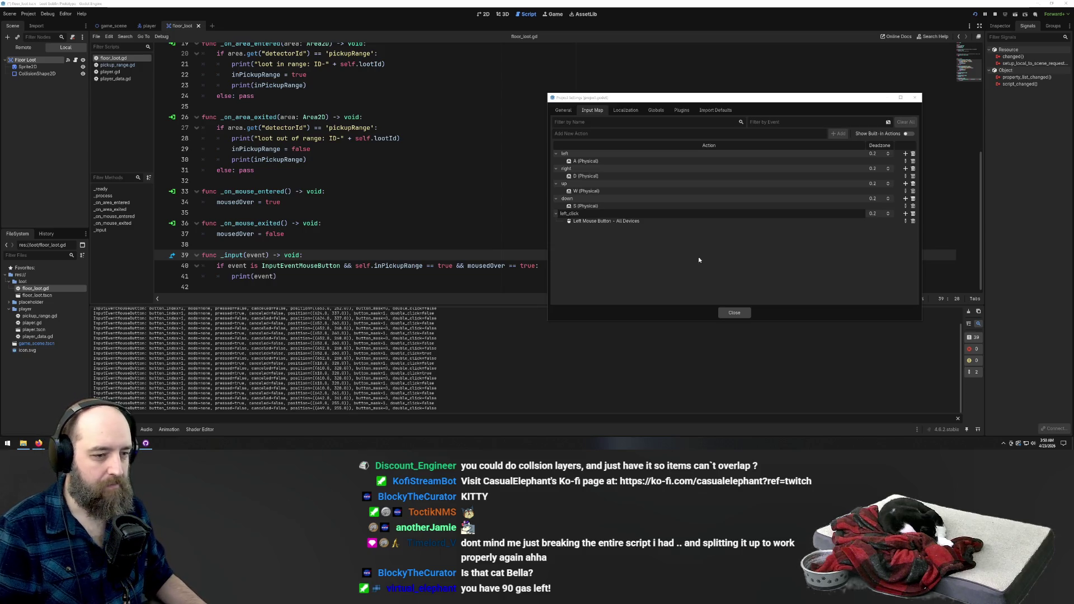
key("Return")
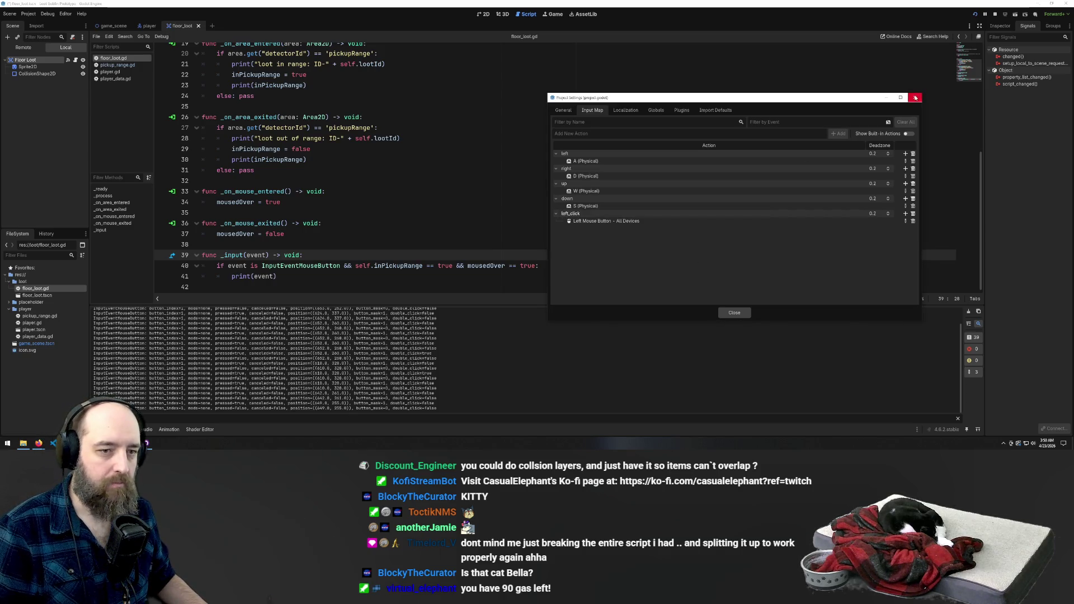
left_click(915, 97)
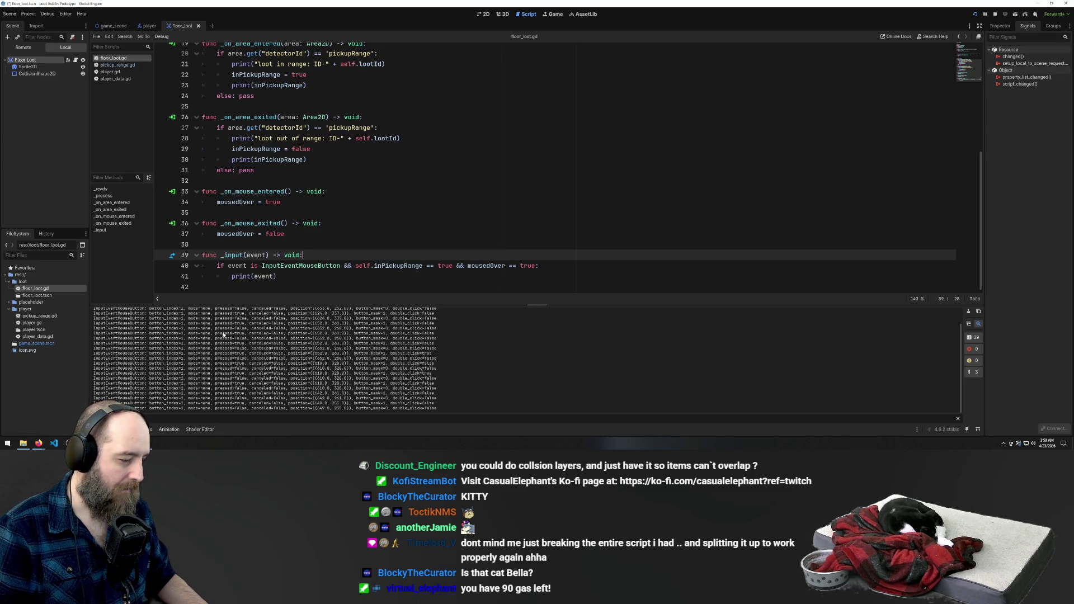
Finish the pickup-range and mousedOver check in _input, open player.gd, and bring up the AI answer
mouse_move(39, 444)
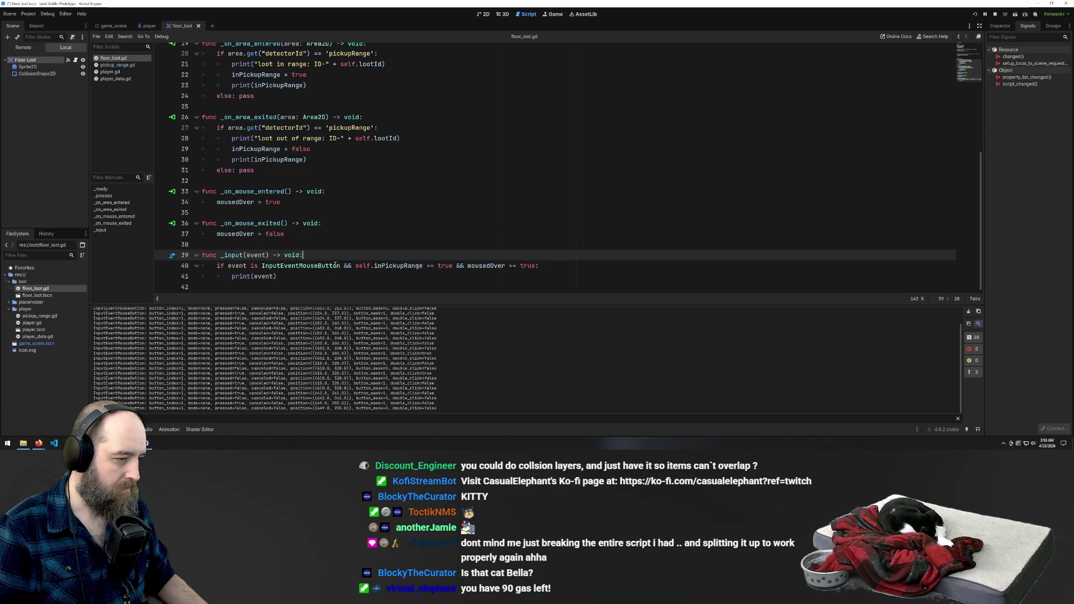
mouse_move(340, 266)
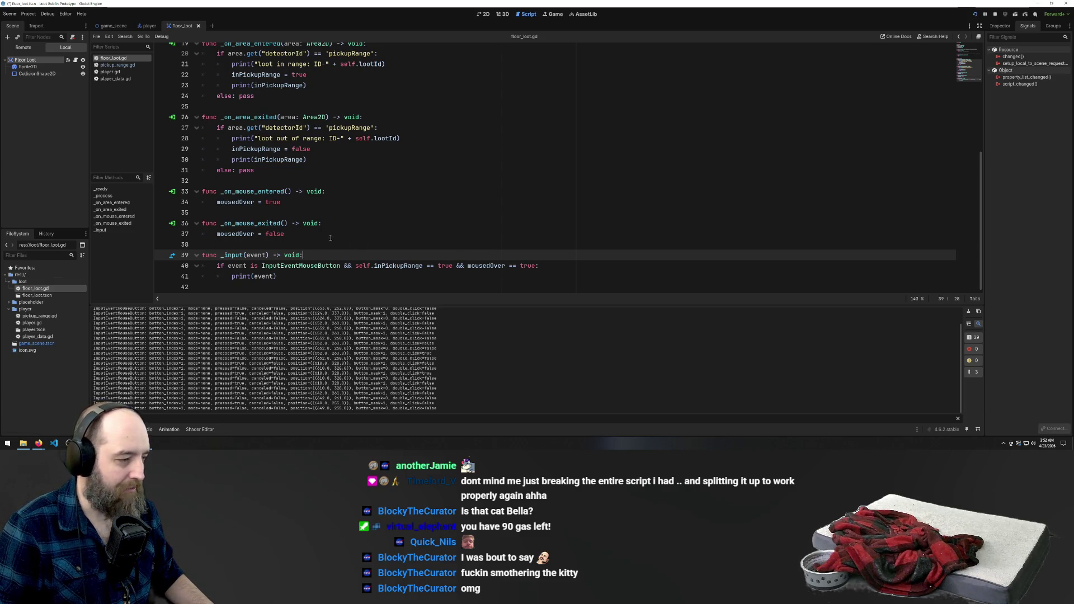
mouse_move(221, 256)
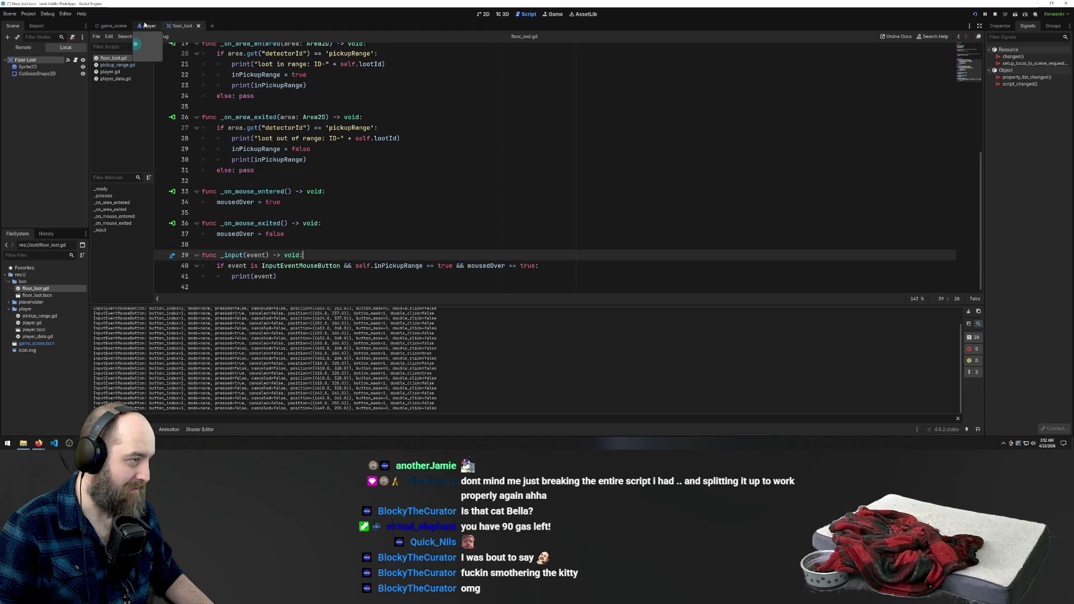
left_click(25, 59)
left_click(119, 72)
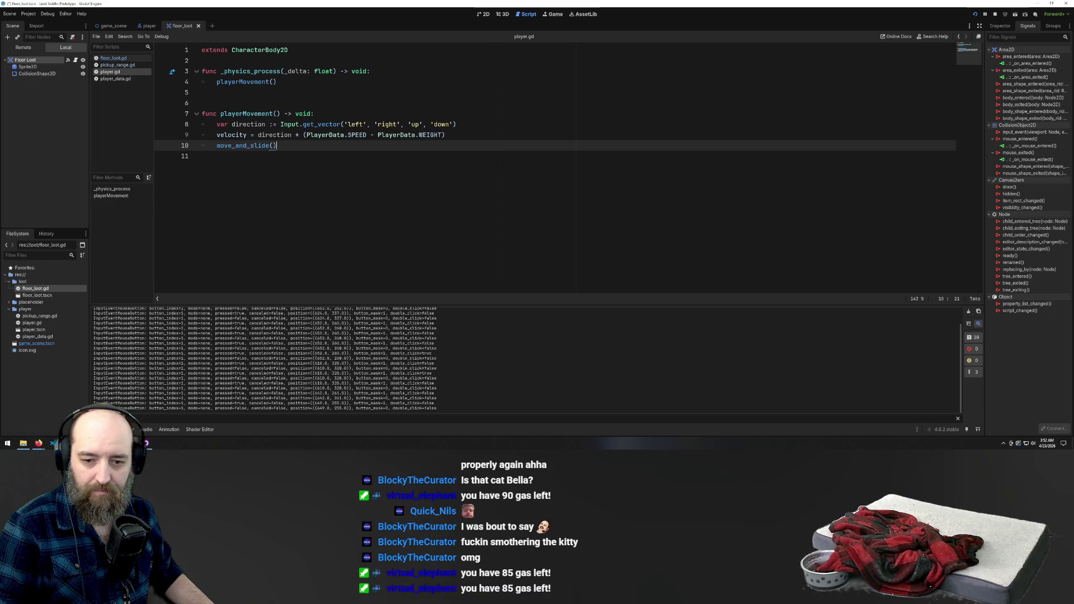
mouse_move(37, 445)
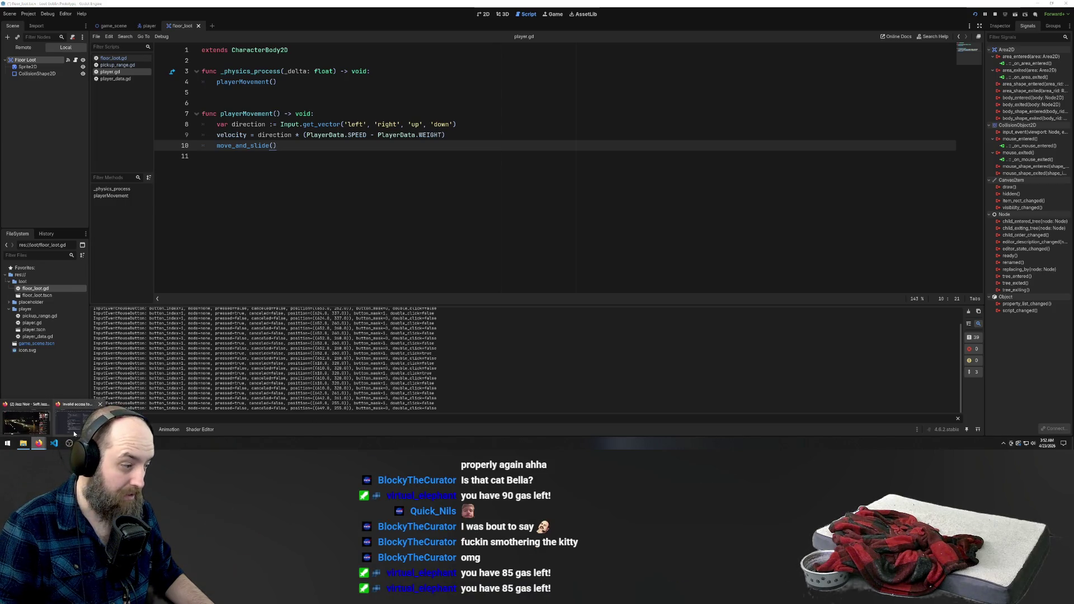
left_click(73, 431)
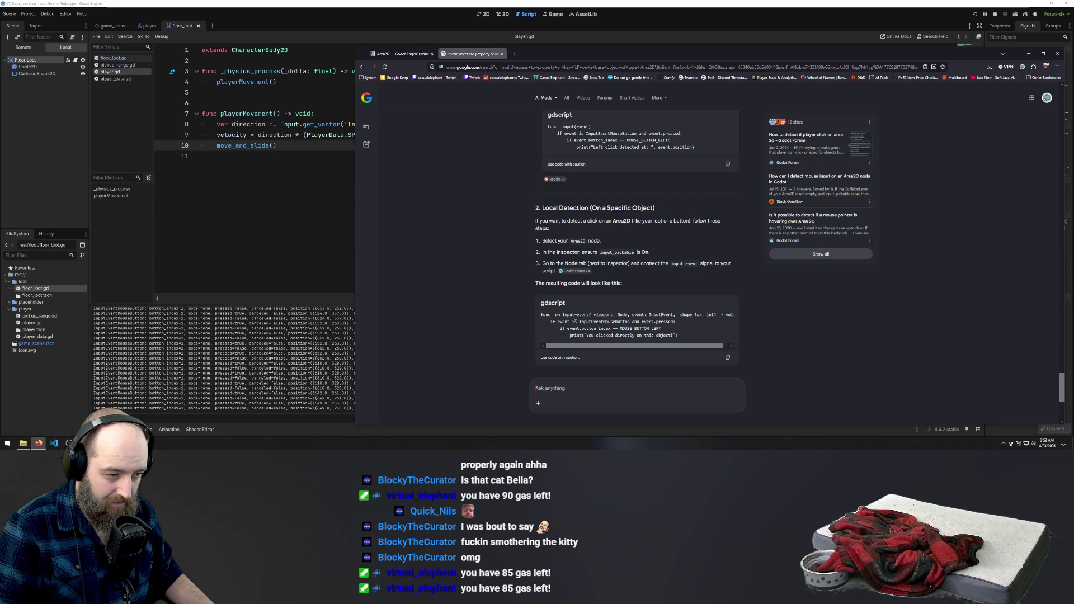
Scroll through the Google AI answer on detecting clicks on an Area2D
scroll(559, 343, "down", 1)
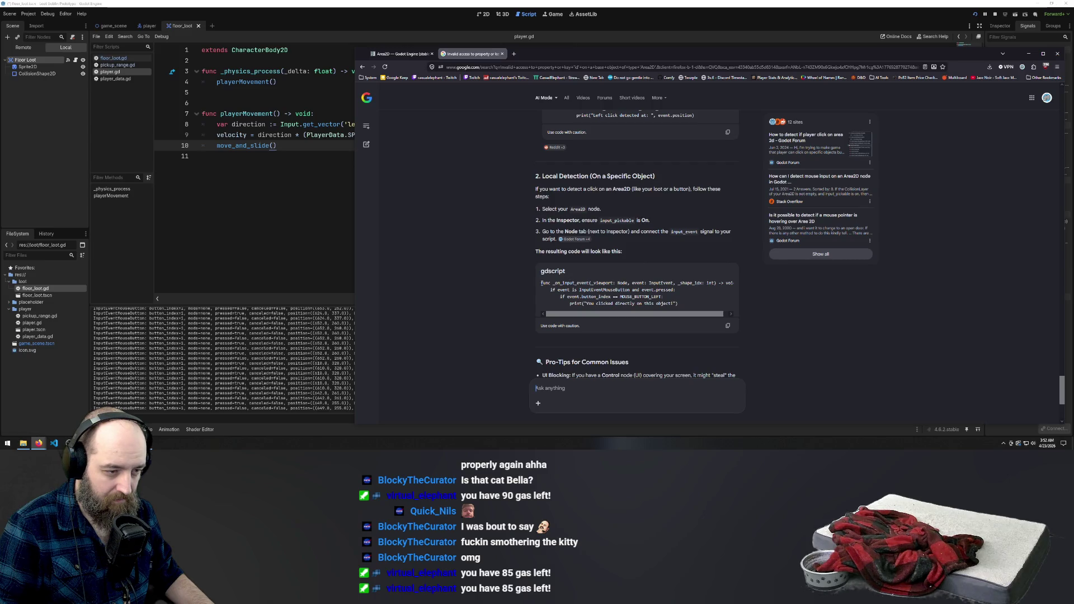
scroll(643, 296, "up", 6)
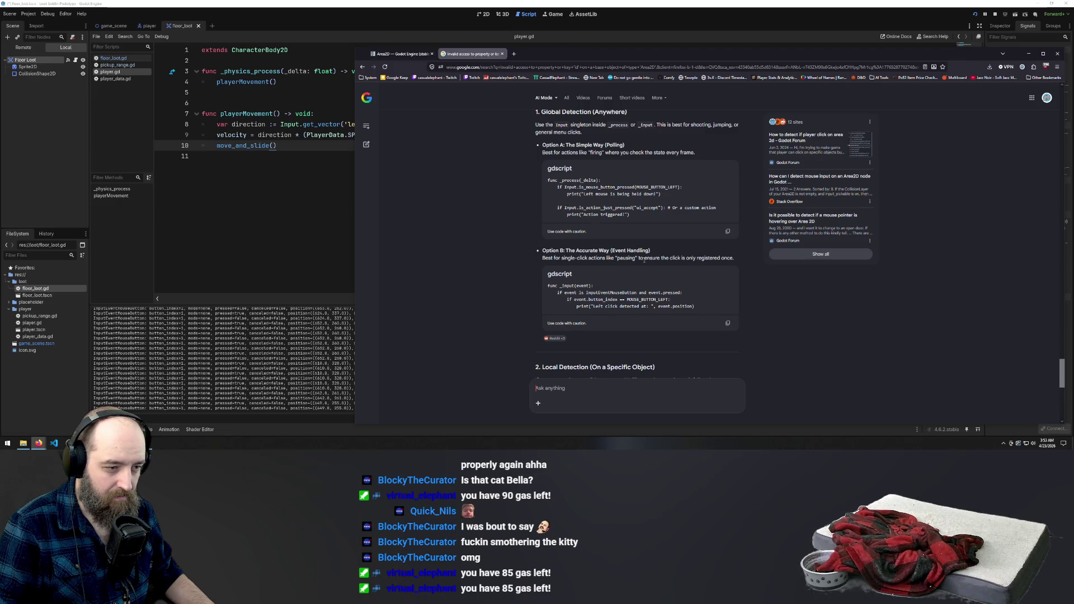
scroll(567, 267, "down", 1)
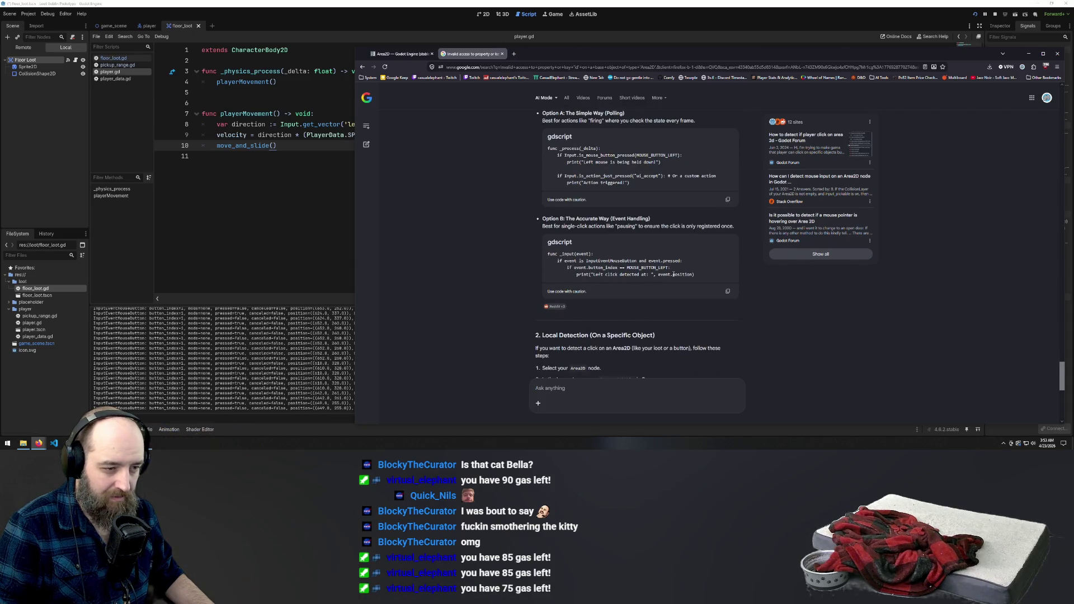
scroll(661, 268, "down", 5)
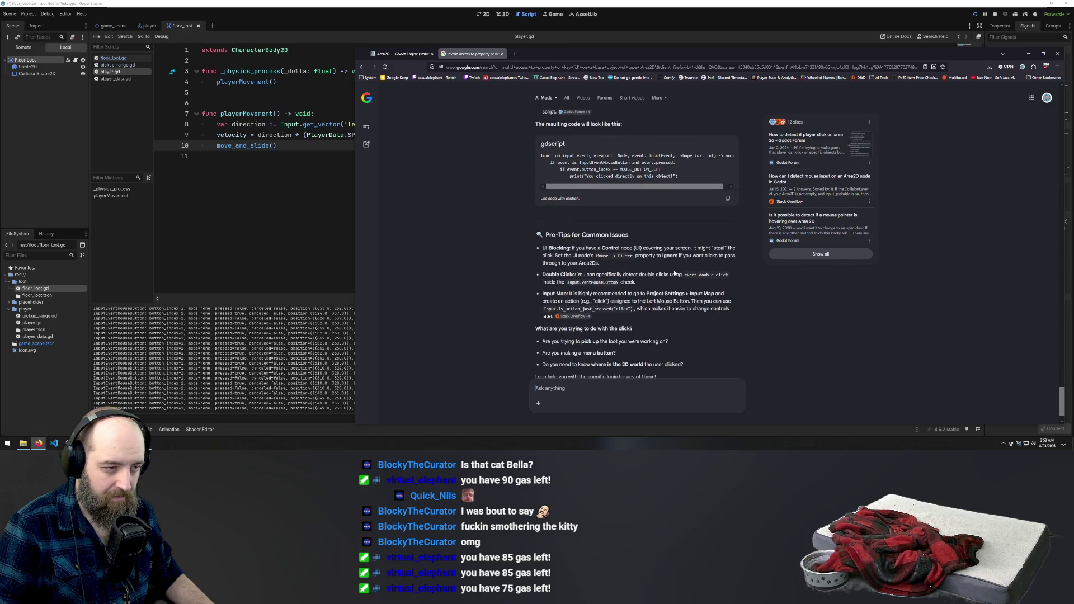
scroll(674, 273, "up", 1)
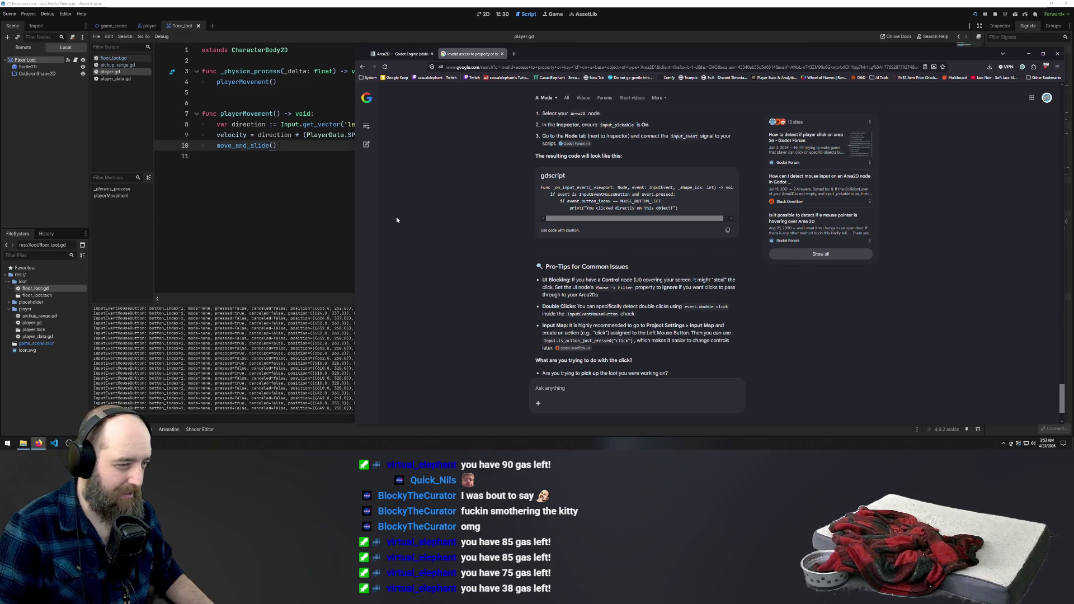
scroll(569, 260, "up", 4)
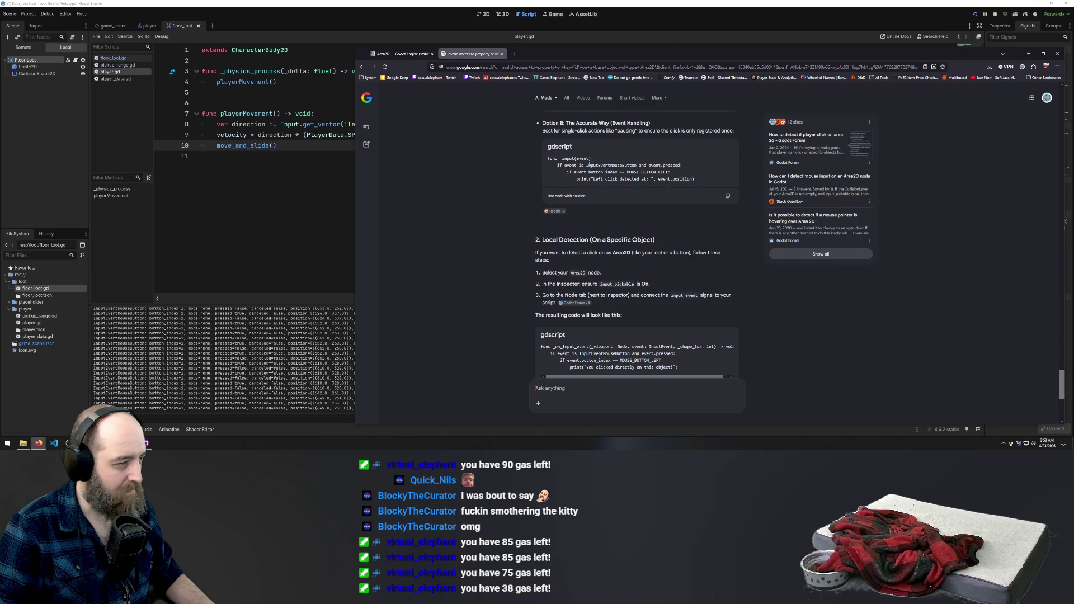
scroll(619, 185, "up", 1)
scroll(619, 173, "up", 8)
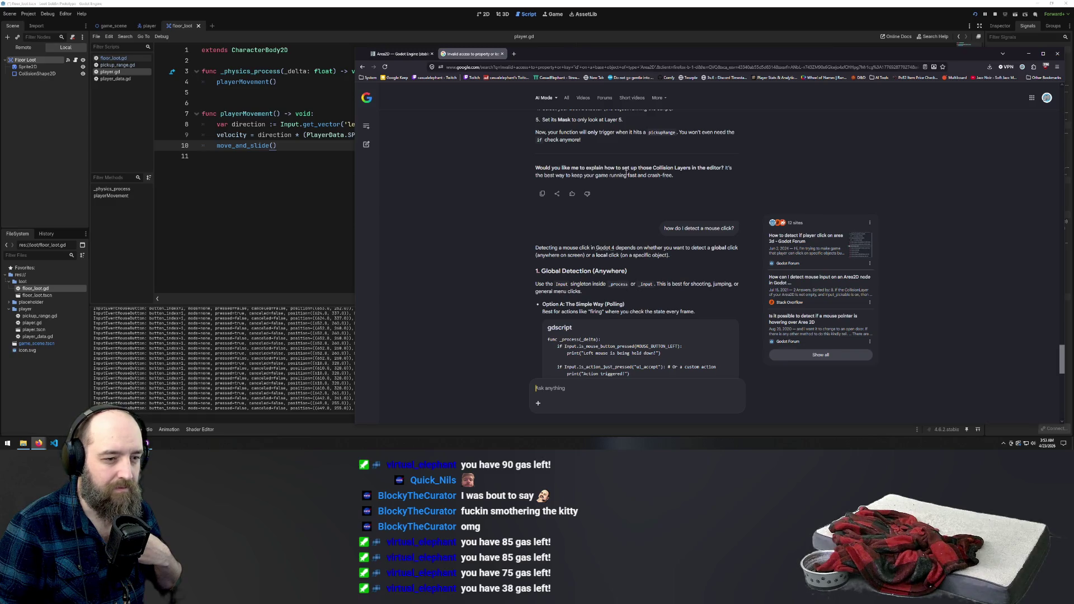
scroll(626, 173, "down", 6)
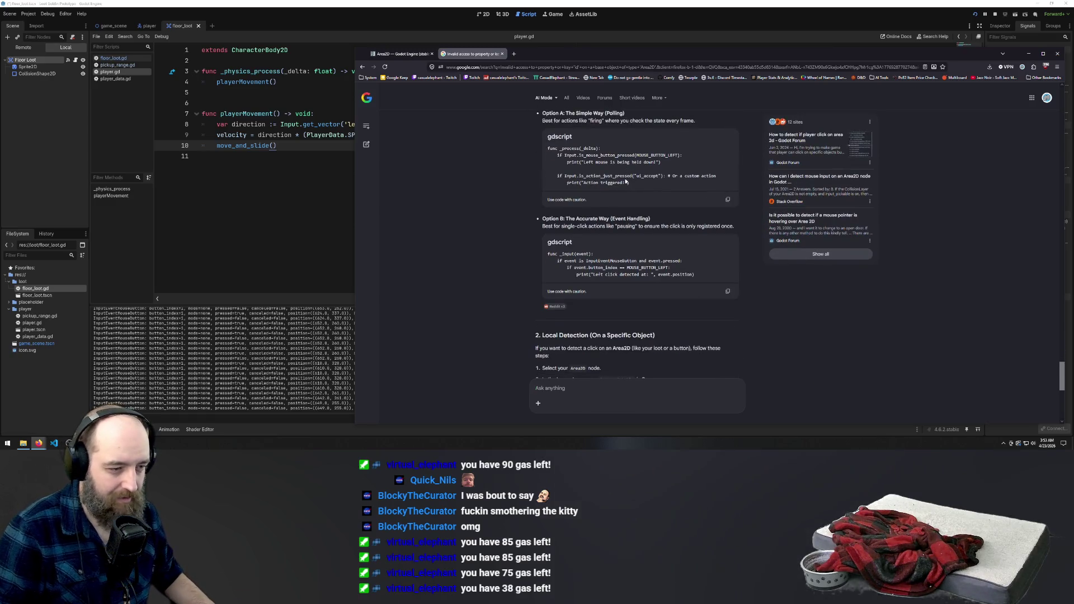
scroll(626, 182, "down", 5)
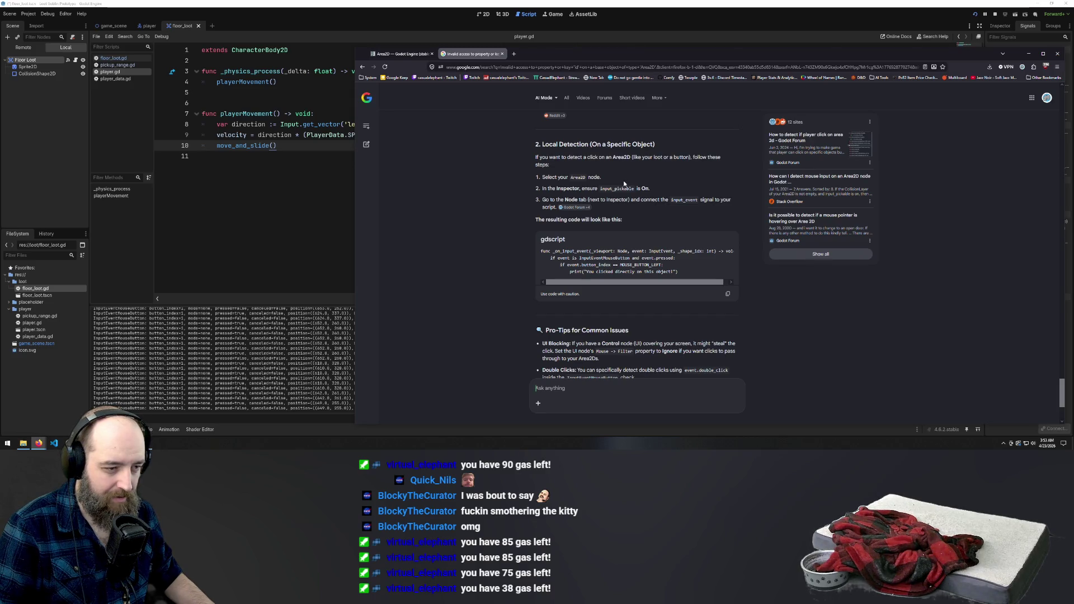
scroll(624, 184, "down", 3)
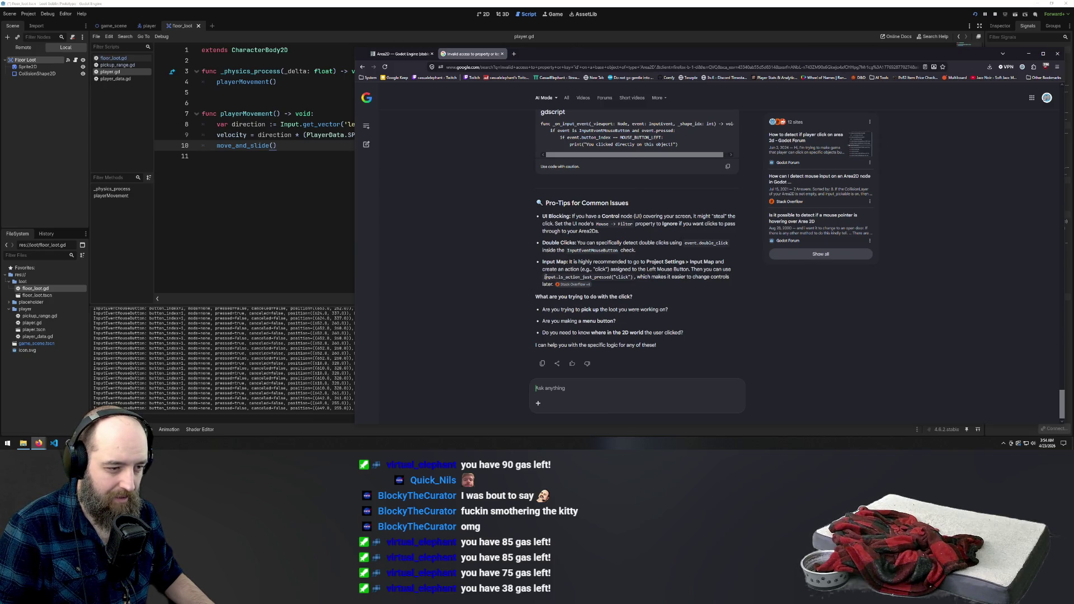
Copy the Input.is_action_just_pressed("click") snippet and switch back to the Godot editor
left_click_drag(544, 277, 632, 277)
key("ctrl+c")
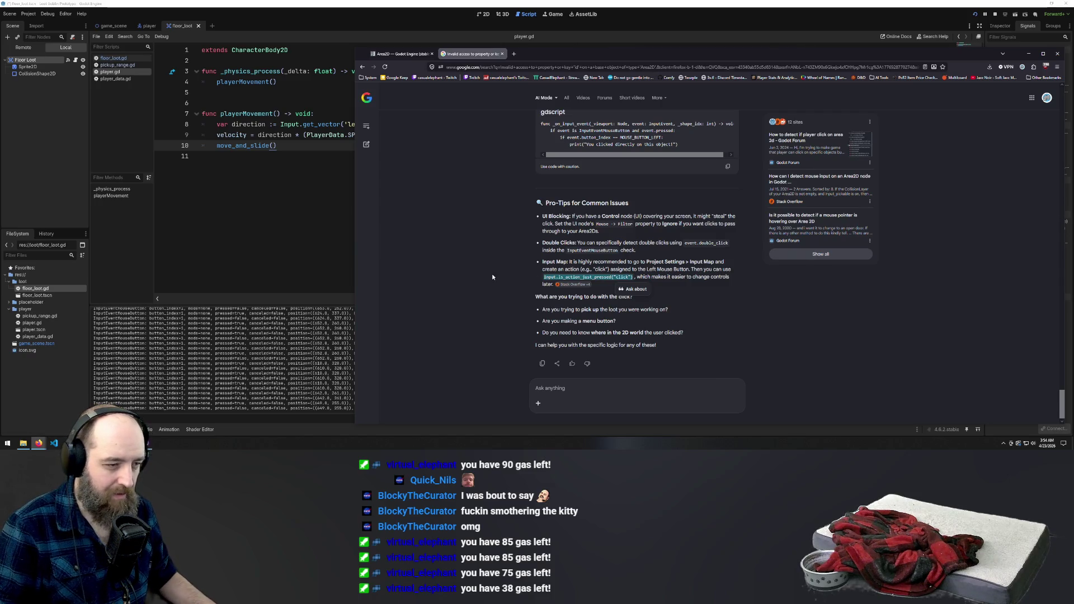
left_click(351, 3)
left_click_drag(292, 144, 239, 145)
left_click(247, 135)
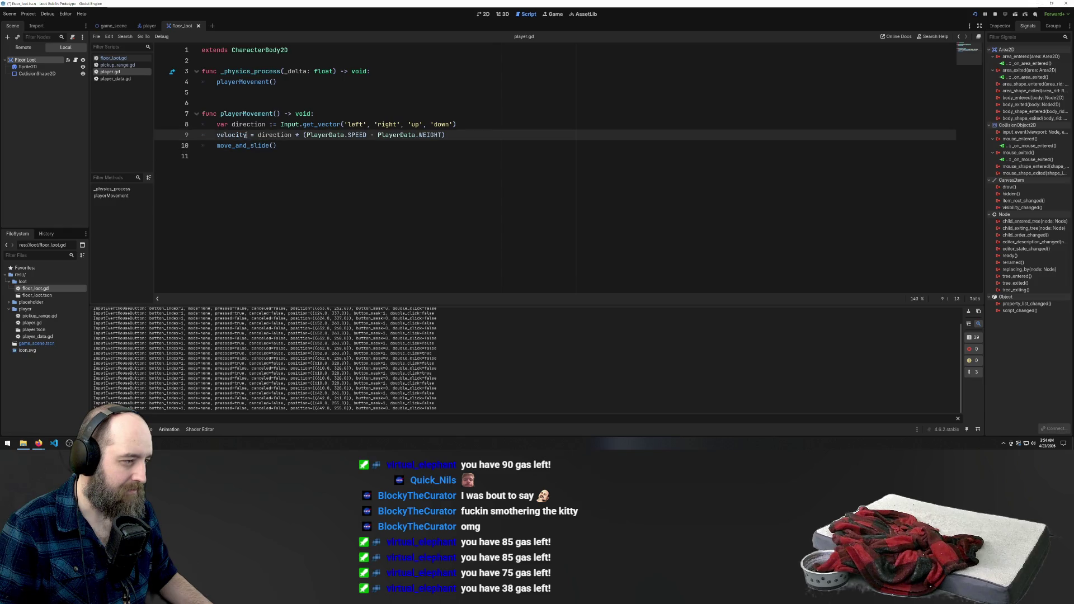
In floor_loot.gd, replace 'event is InputEventMouseButton' with Input.is_action_just_pressed("click") and save
left_click(124, 66)
left_click(113, 58)
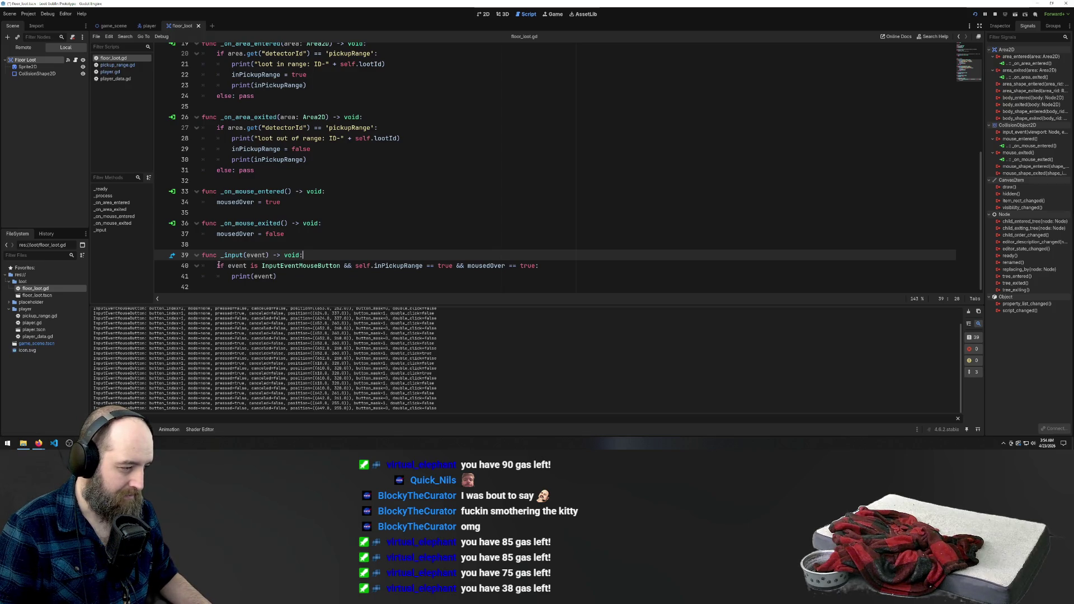
left_click(314, 247)
key("ctrl+v")
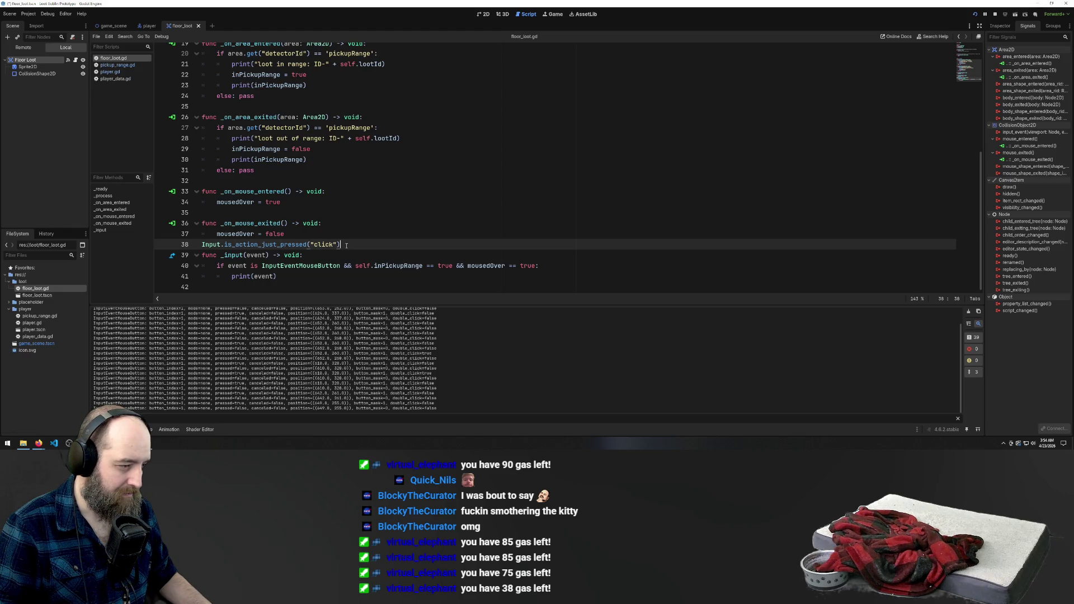
key("ctrl+z")
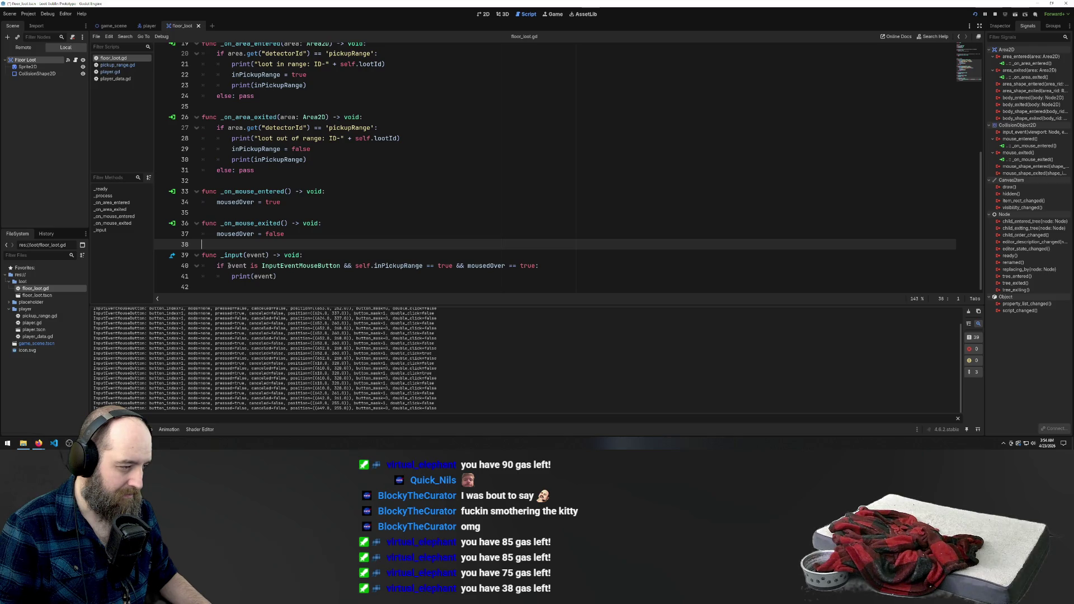
left_click_drag(229, 266, 341, 266)
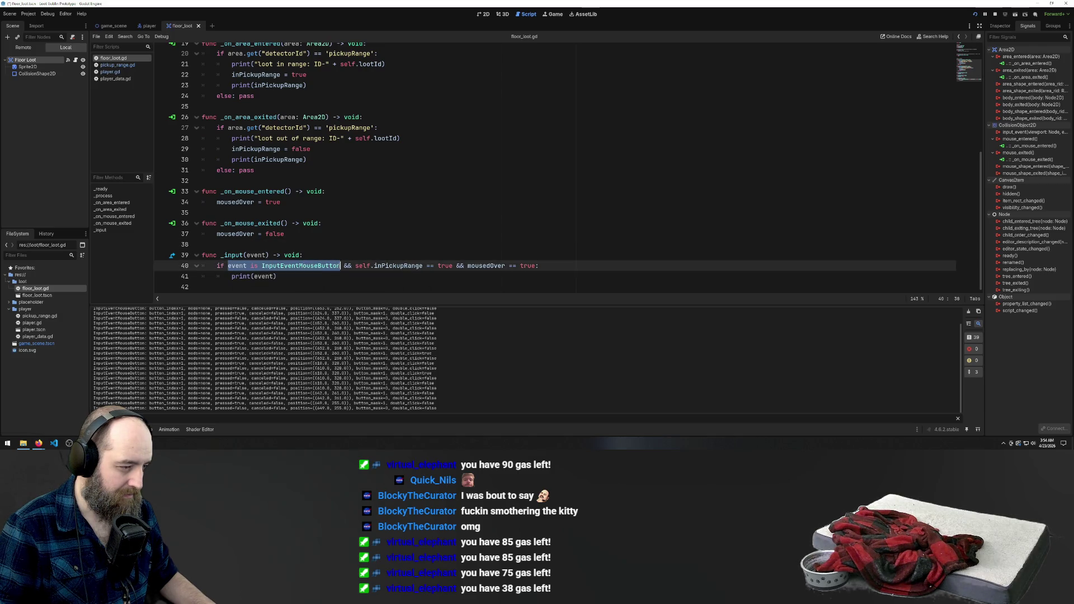
key("ctrl+v")
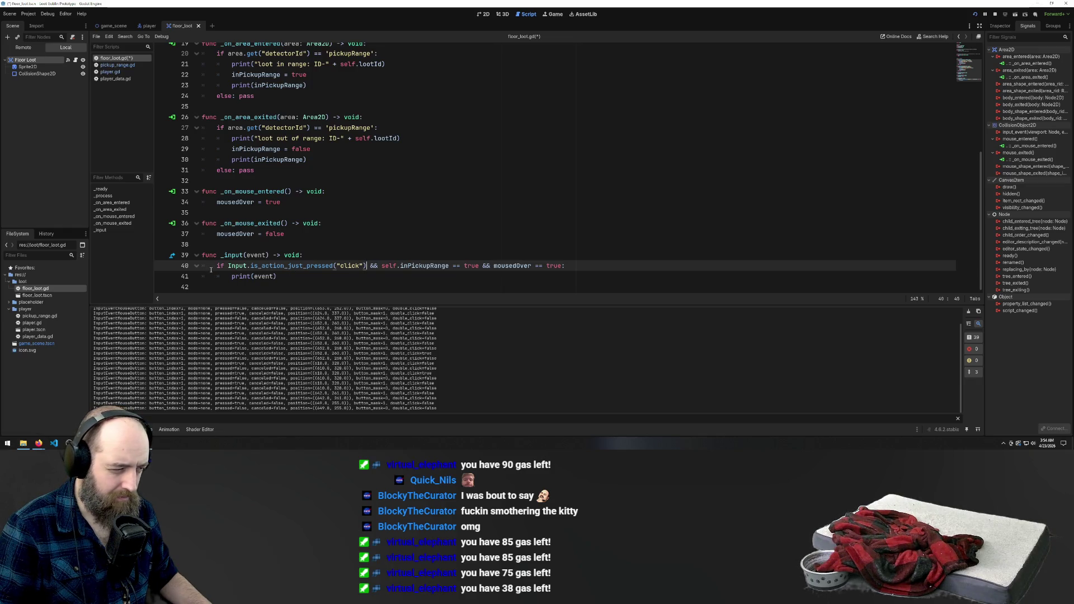
key("ctrl+s")
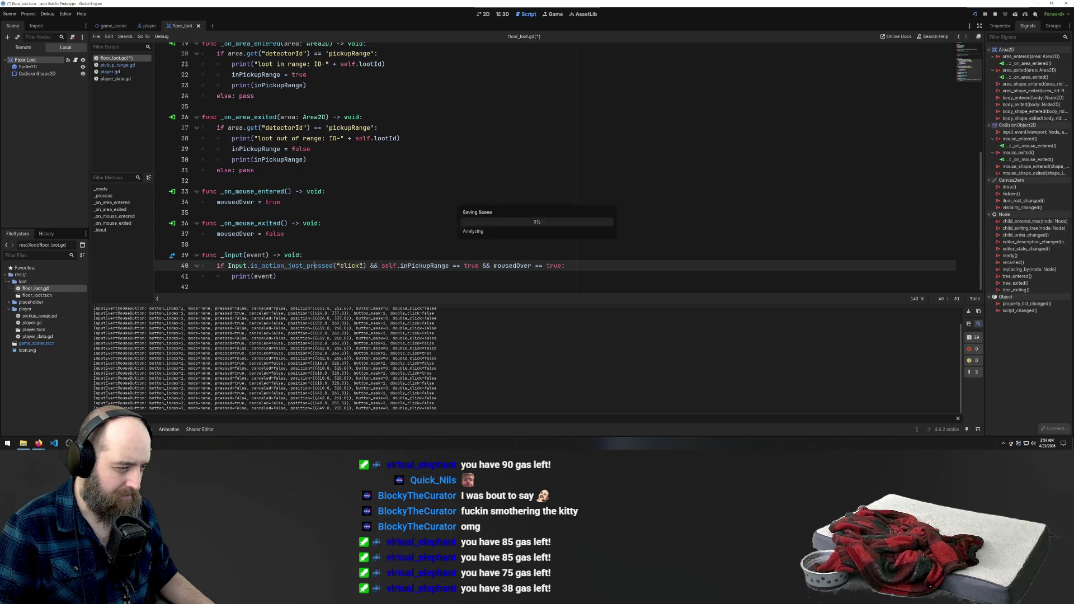
Run the game, walk toward loot, and check the debugger errors reporting the "click" action missing
left_click(523, 194)
key("F5")
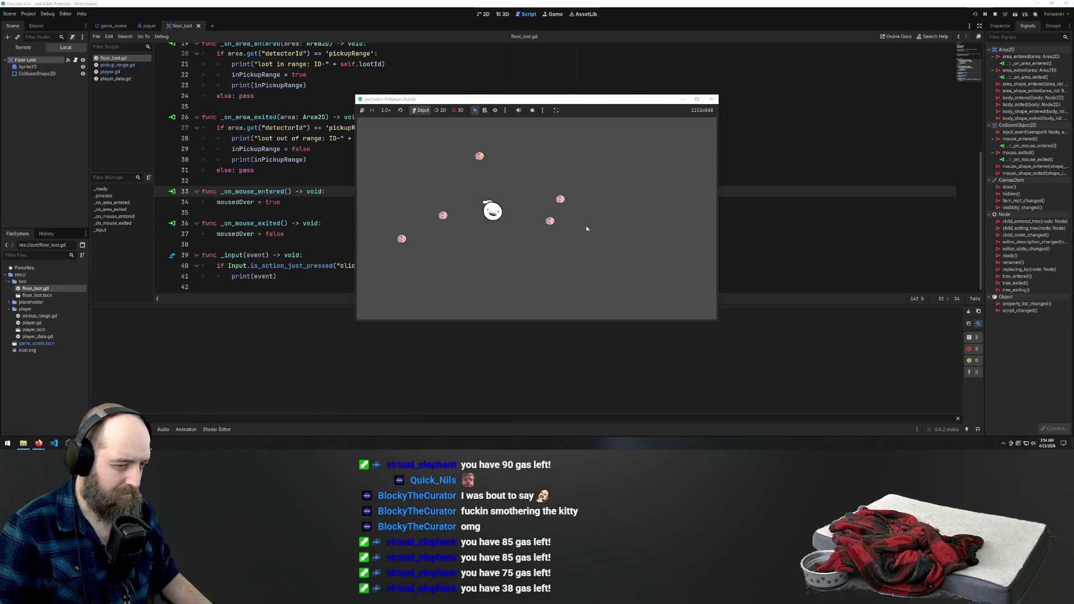
key("a")
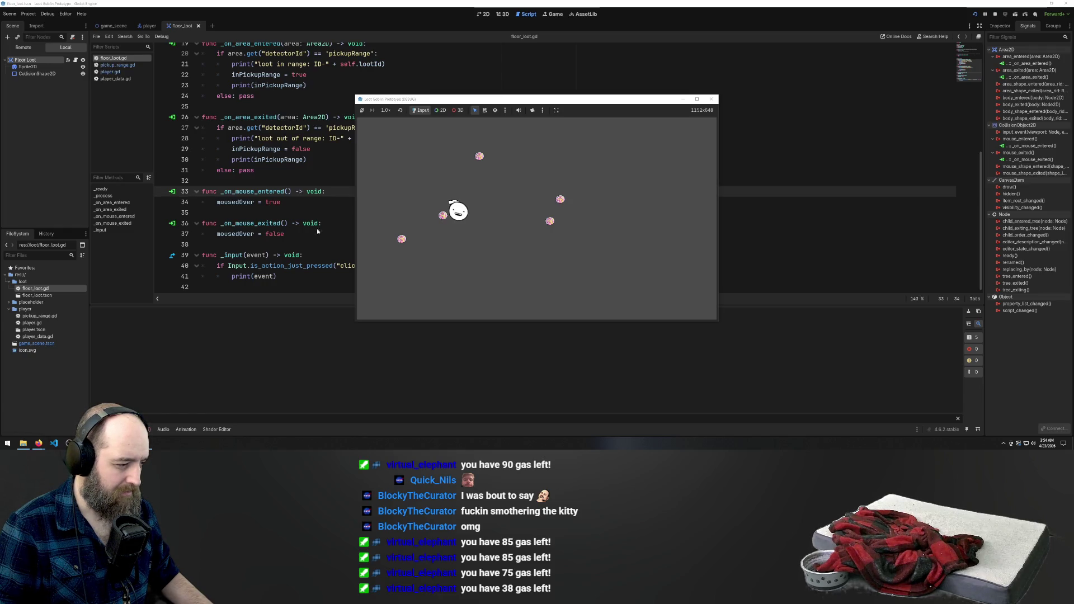
left_click(144, 429)
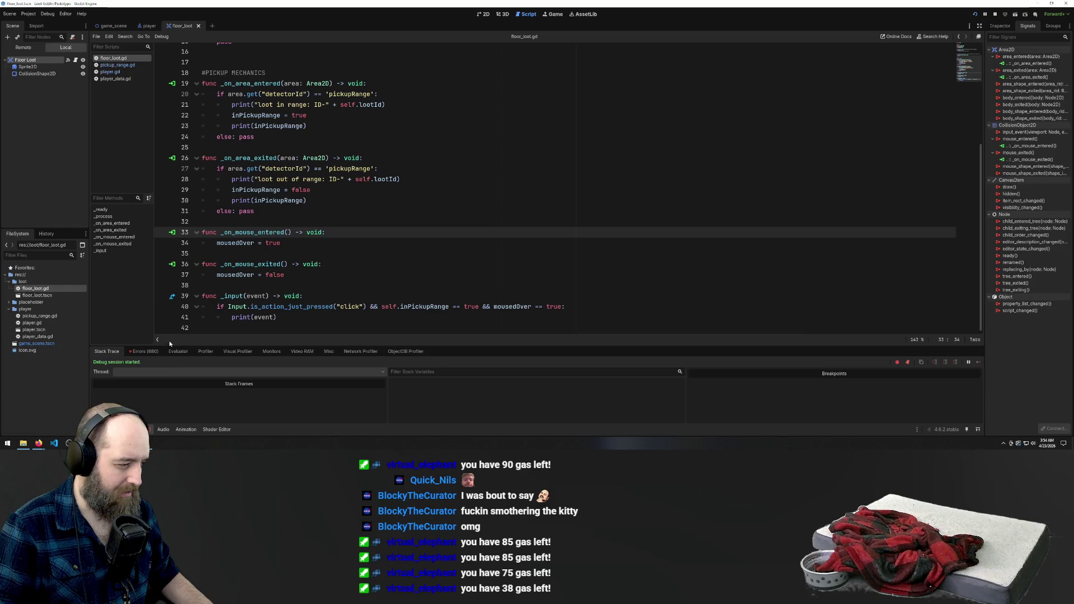
left_click(149, 352)
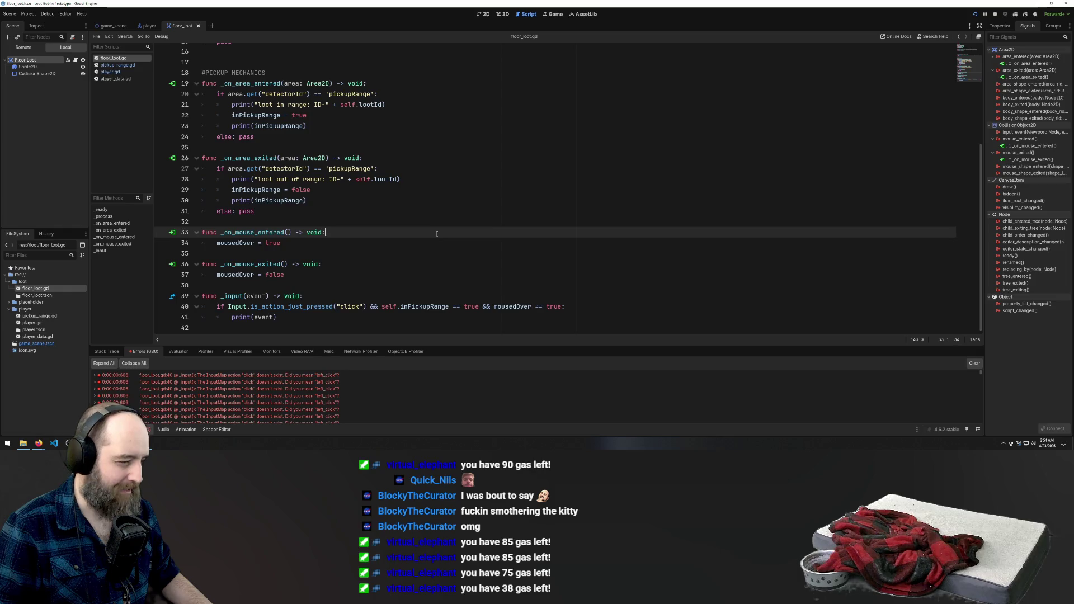
scroll(432, 235, "up", 5)
scroll(432, 232, "down", 5)
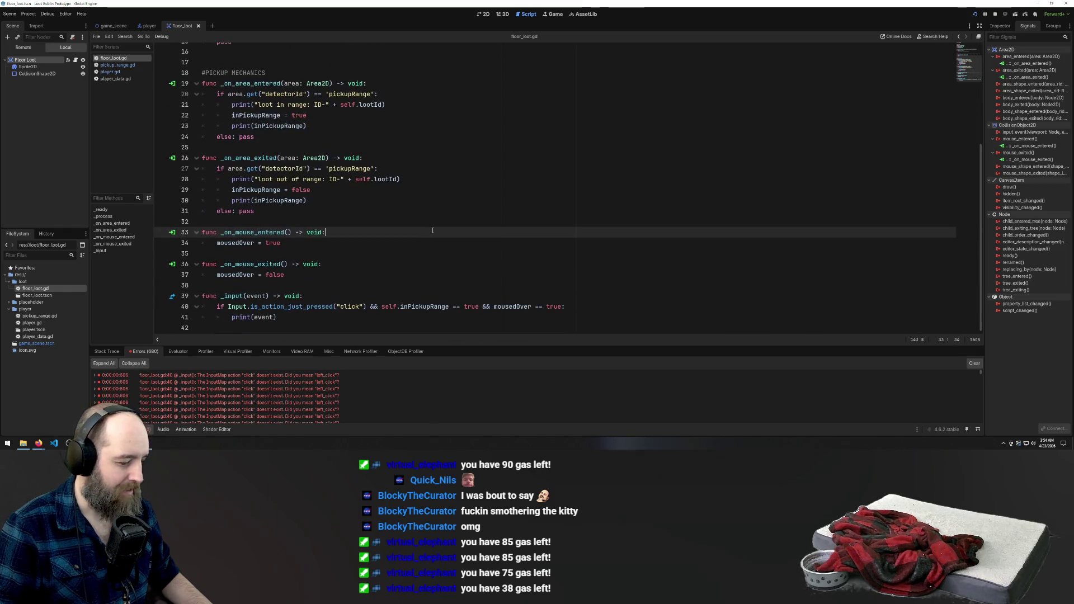
Change line 40's action name to "left_click" and relaunch the game
left_click(339, 307)
type("left_")
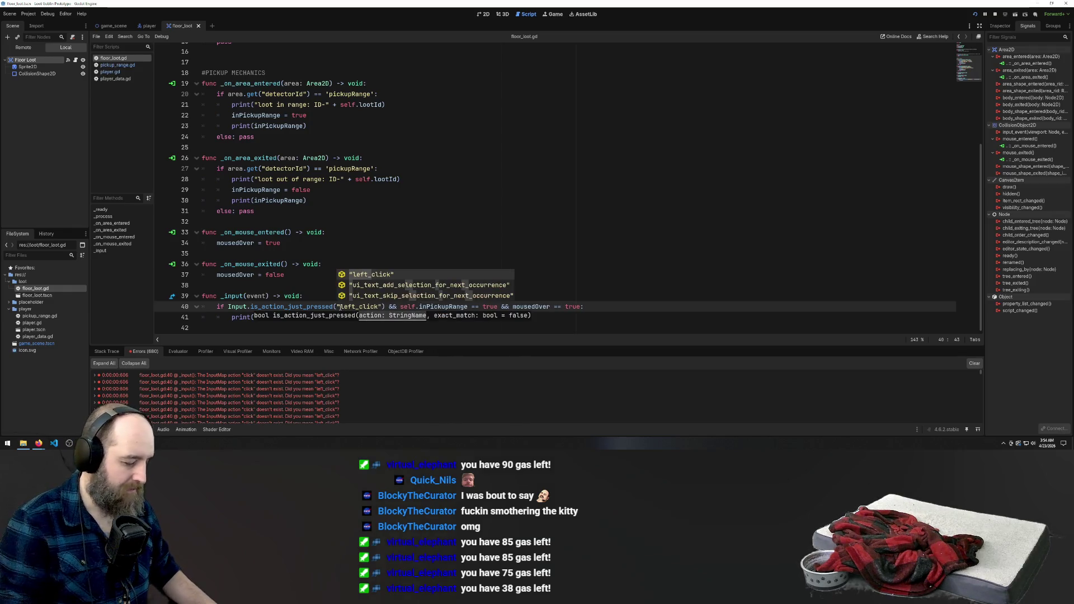
left_click(377, 169)
Run the game and click and double-click the loot, logging InputEventMouseButton events in Output
key("F5")
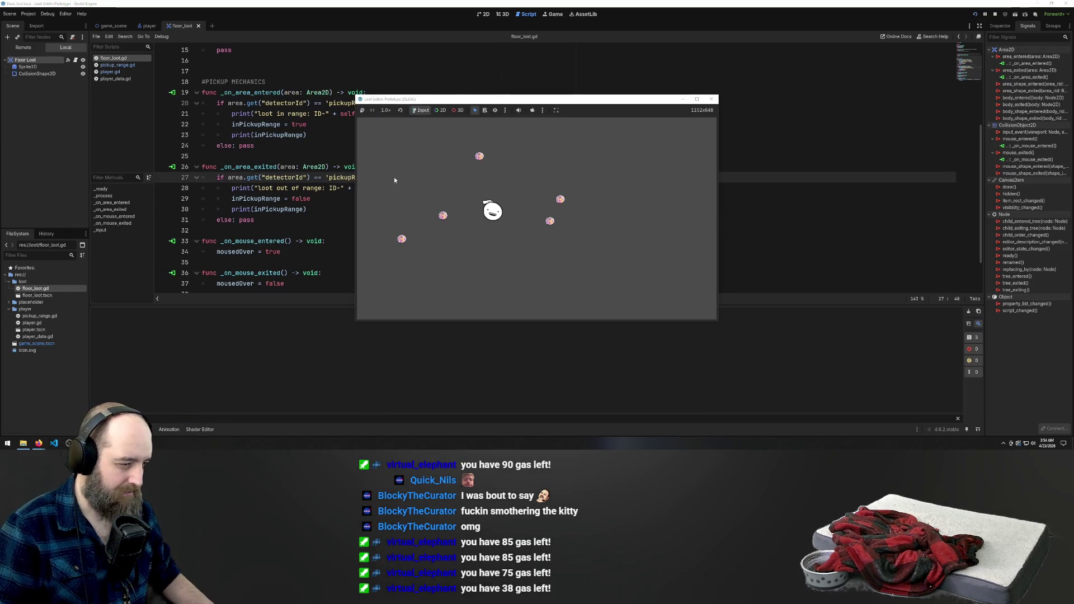
left_click(445, 217)
left_click(445, 218)
left_click(519, 231)
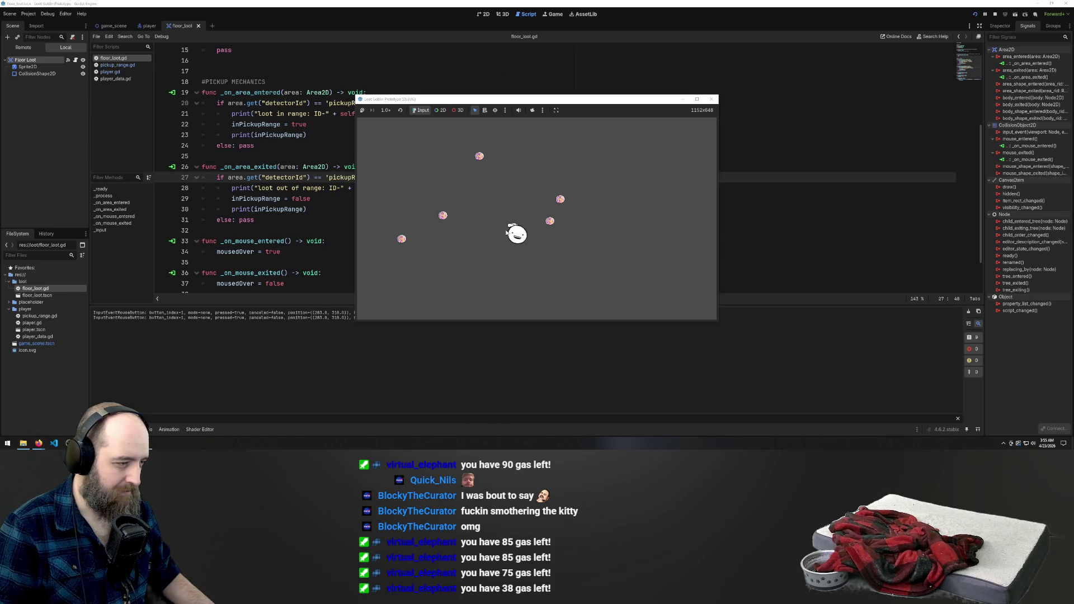
left_click(547, 231)
double_click(549, 224)
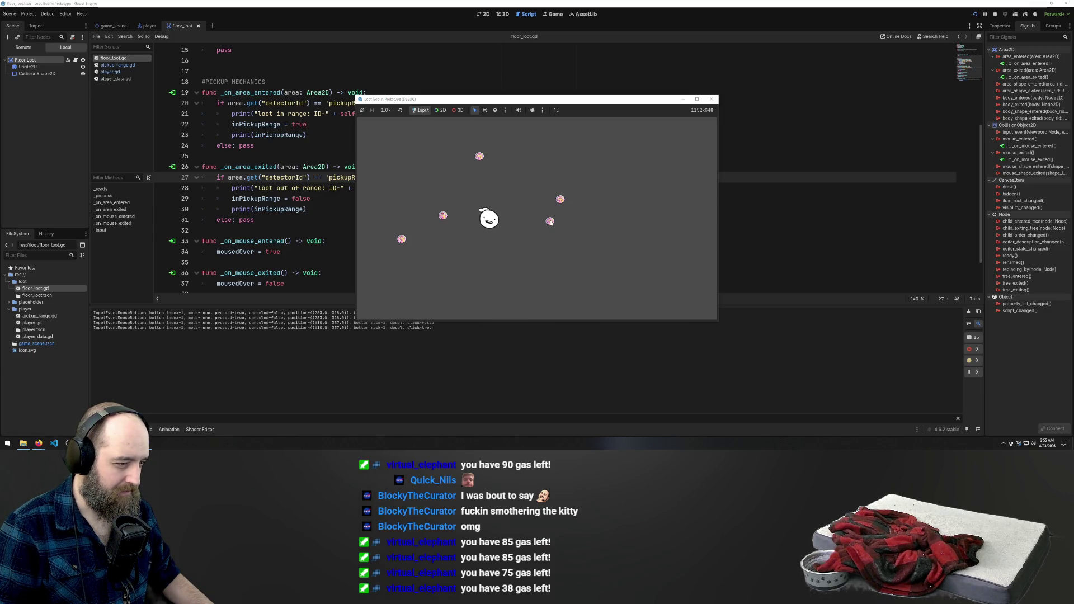
double_click(550, 222)
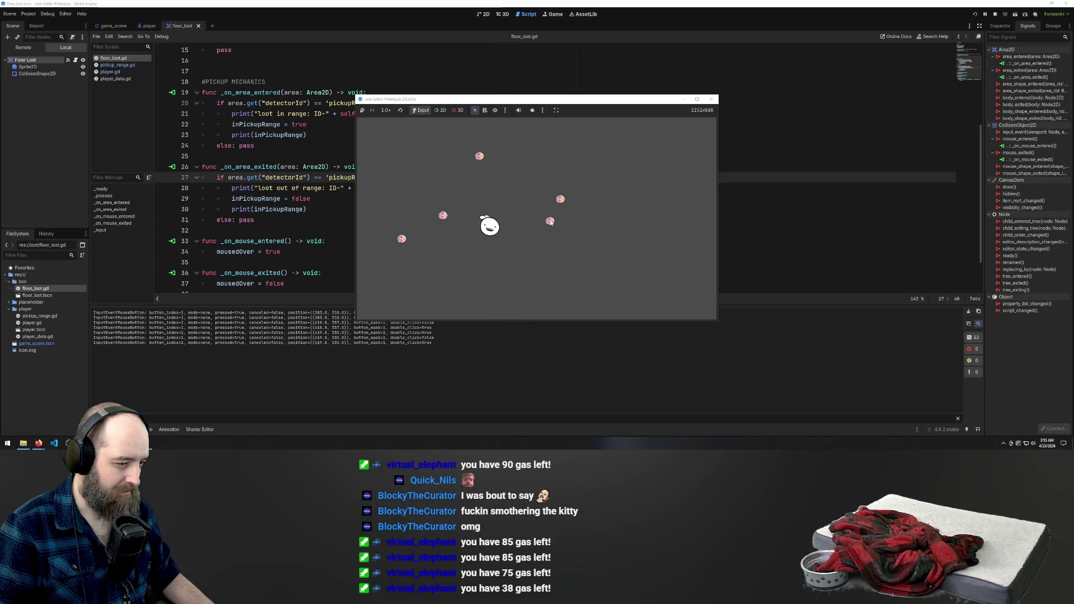
left_click(444, 218)
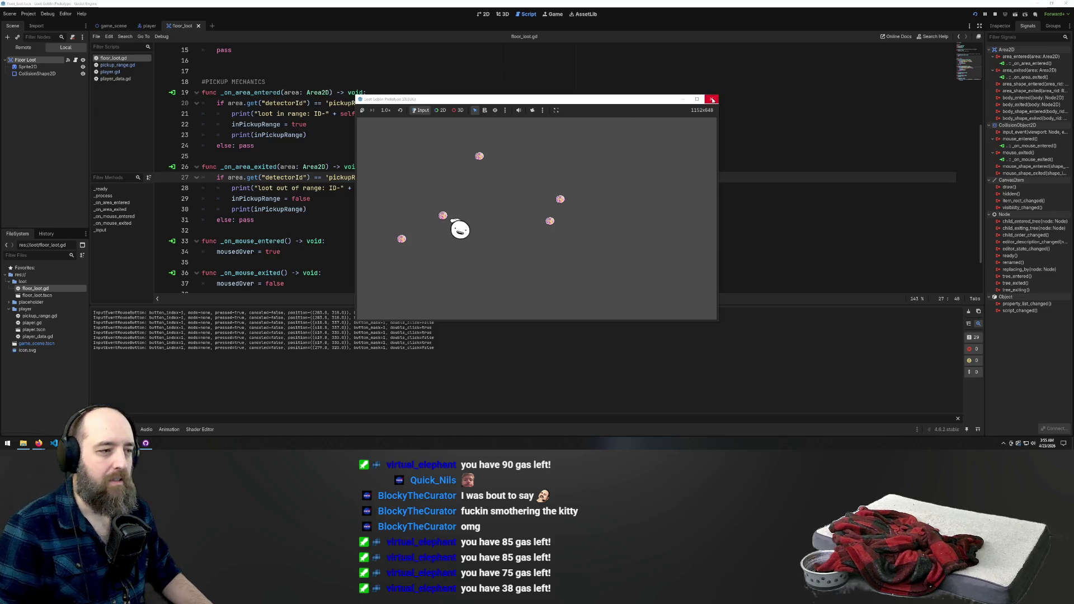
scroll(223, 280, "down", 2)
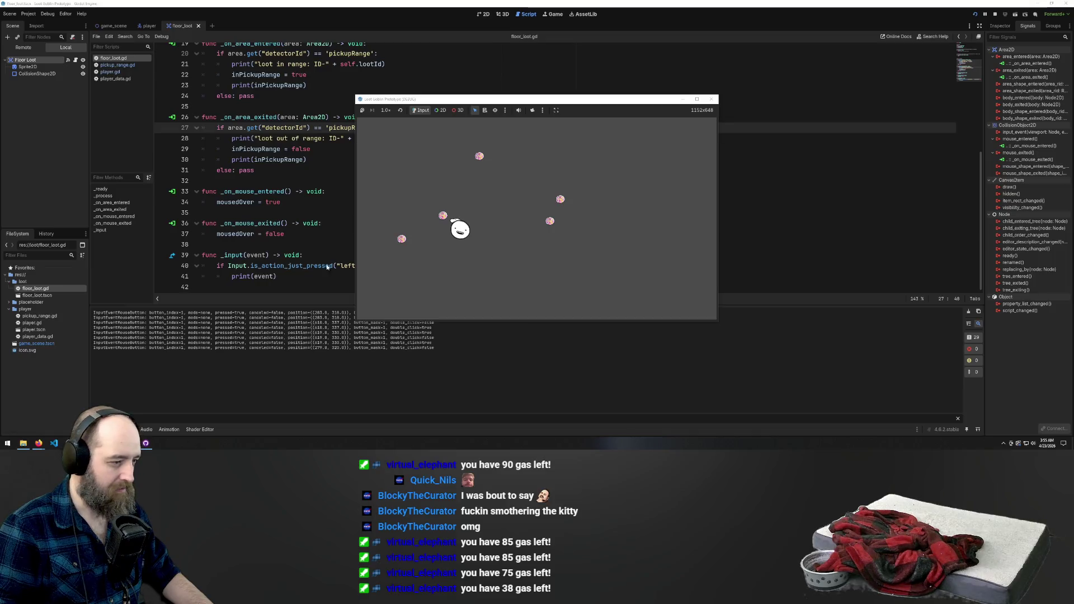
Copy the left-click condition line from _input into _ready, replacing its pass line
left_click(272, 276)
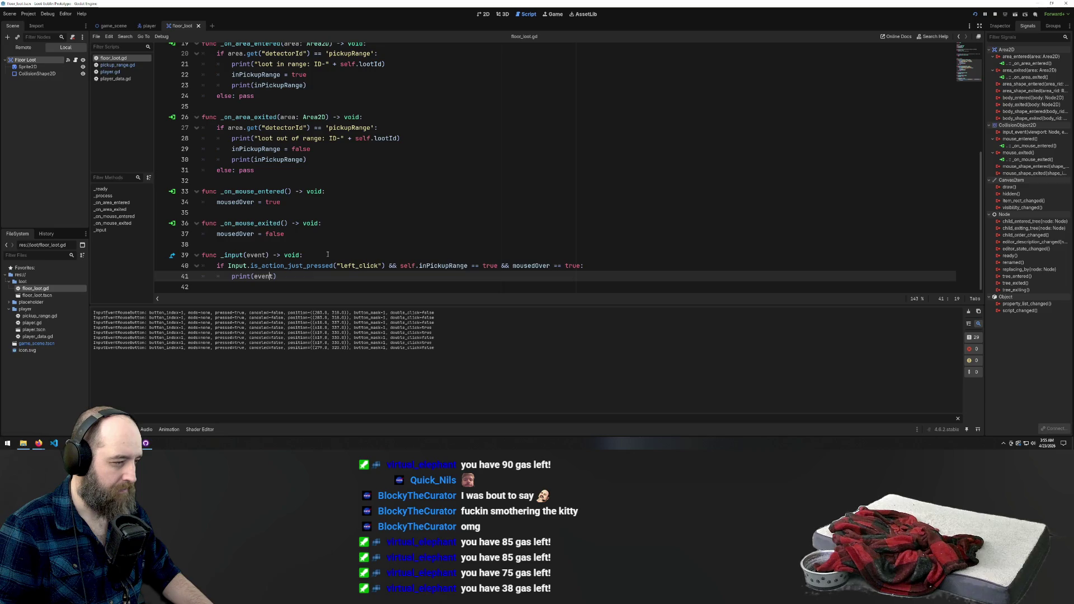
left_click_drag(601, 268, 217, 266)
key("ctrl+c")
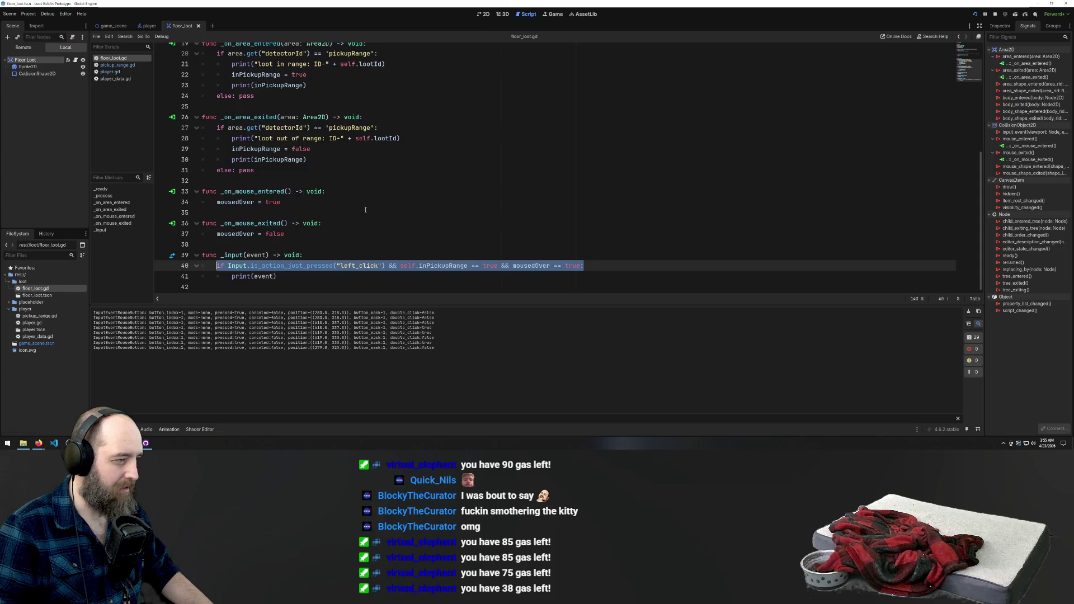
scroll(364, 210, "up", 6)
left_click(386, 146)
left_click_drag(386, 146, 216, 145)
key("ctrl+v")
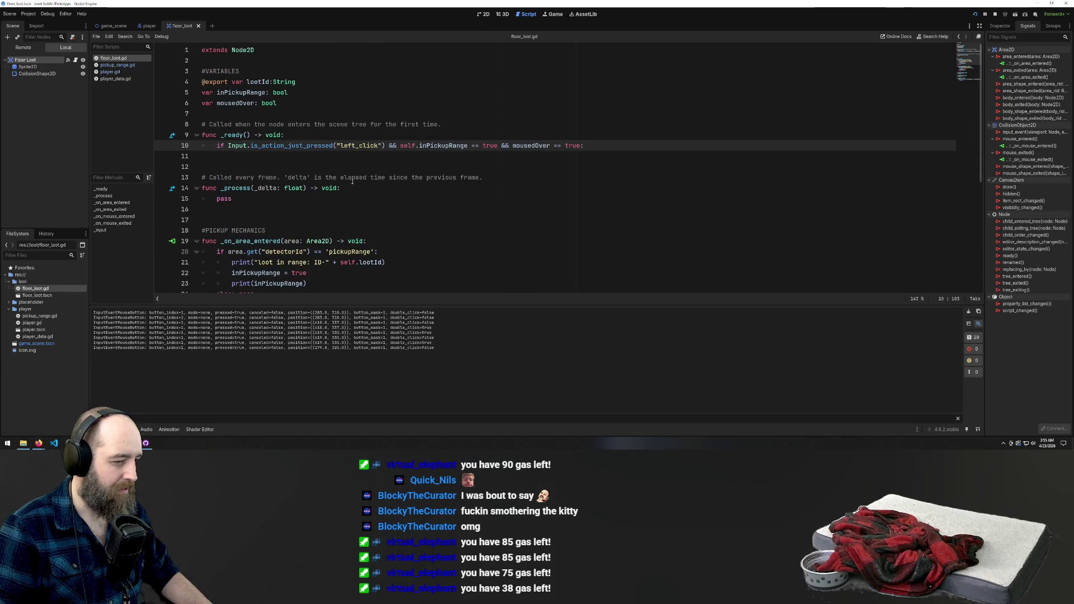
Add an indented print(event) line under the new condition in _ready
scroll(346, 183, "down", 6)
left_click_drag(277, 283, 231, 283)
key("ctrl+c")
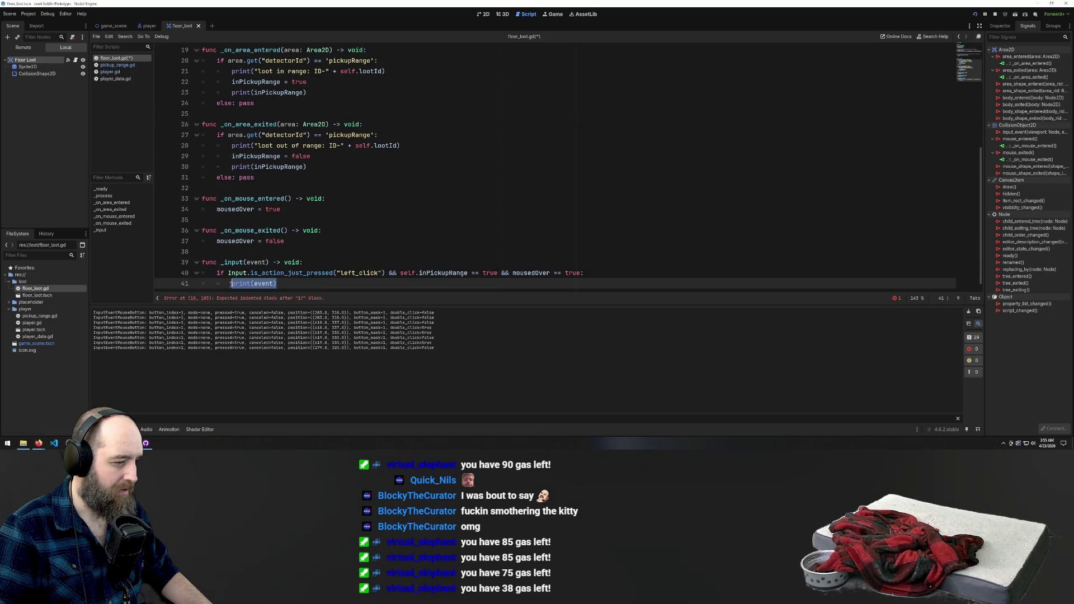
scroll(247, 159, "up", 6)
left_click(248, 159)
key("Tab")
key("Tab")
key("ctrl+v")
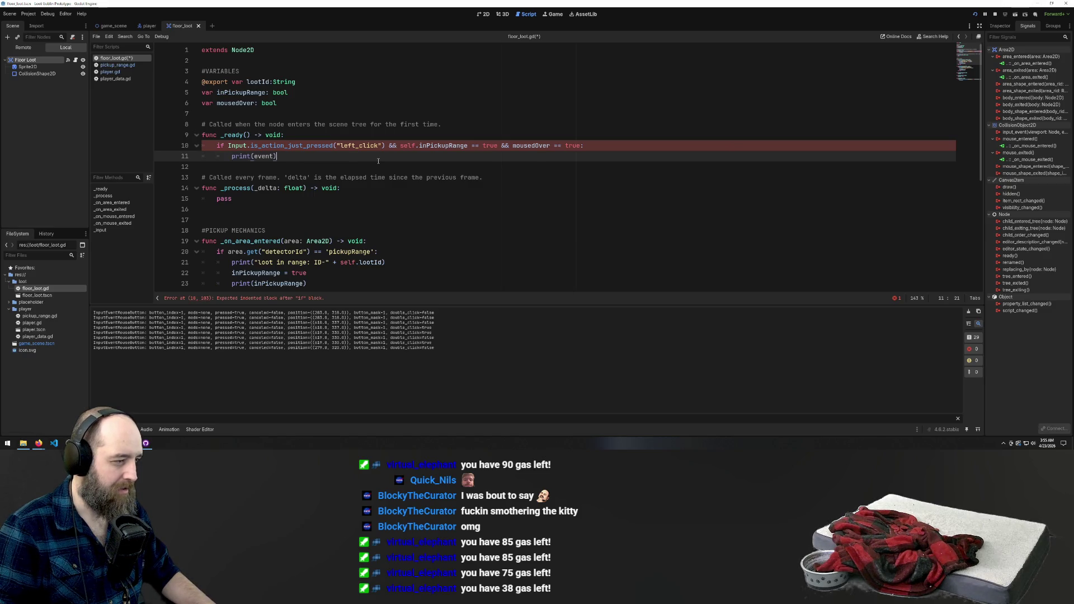
left_click(386, 178)
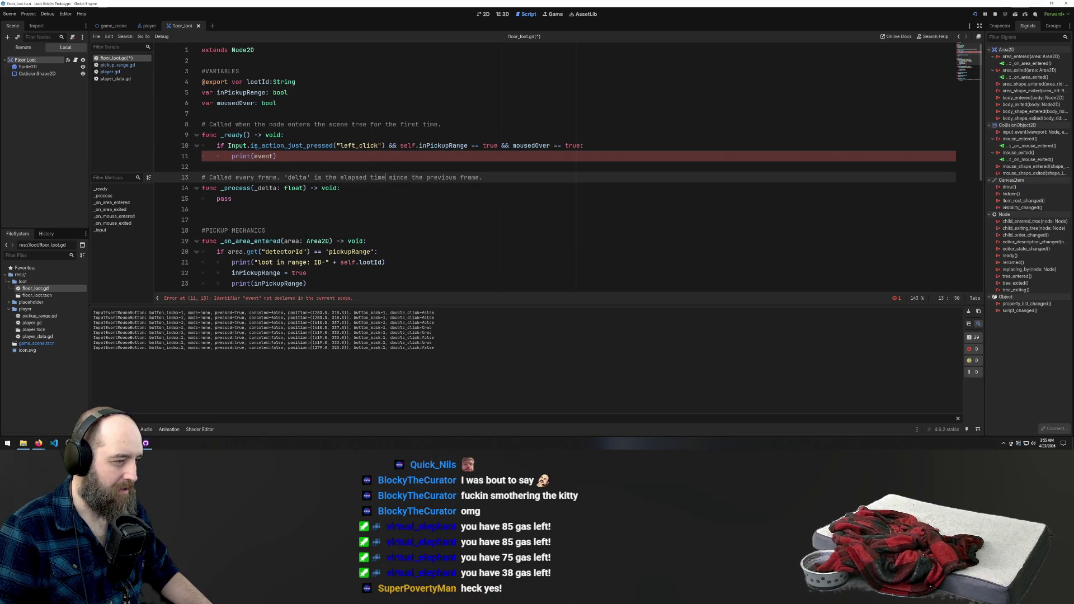
Change the call to print('event') and save the script
left_click(351, 106)
mouse_move(252, 156)
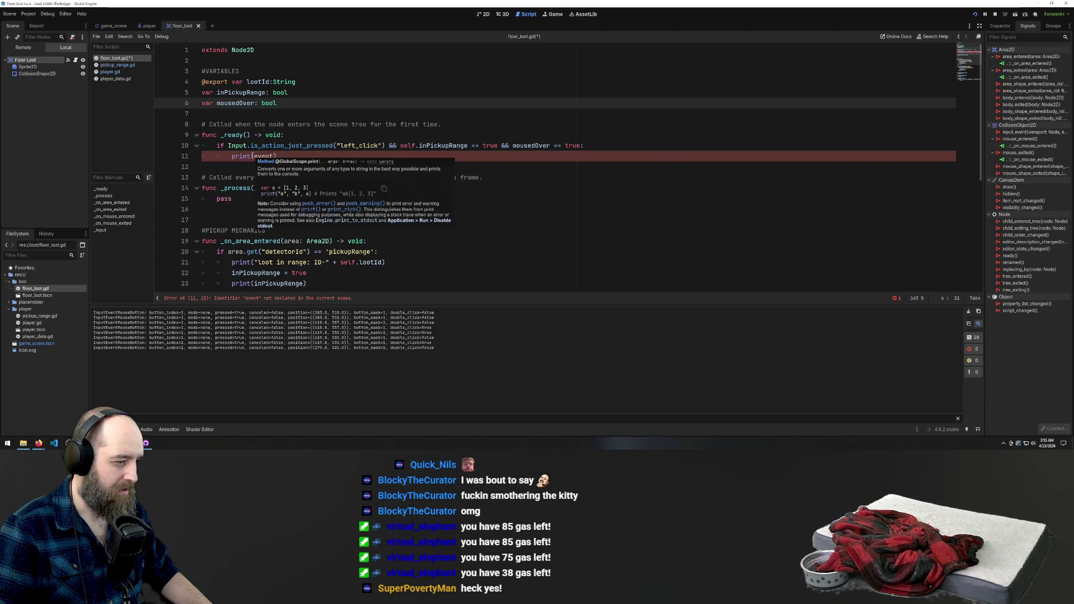
double_click(264, 156)
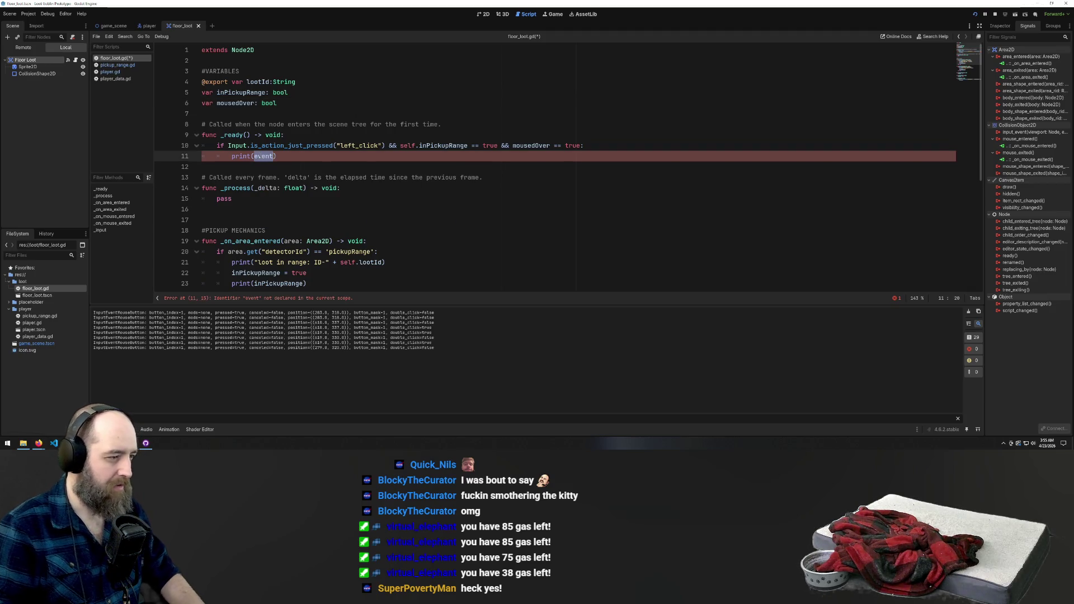
key("BackSpace")
key("shift+Home")
key("shift+Home")
key("BackSpace")
key("ctrl+z")
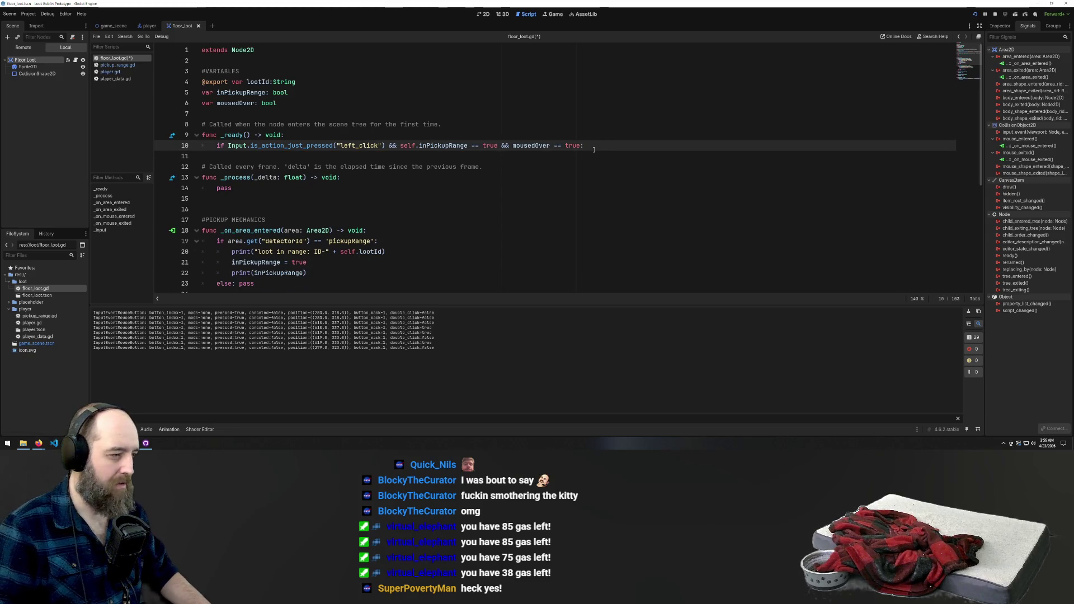
key("ctrl+z")
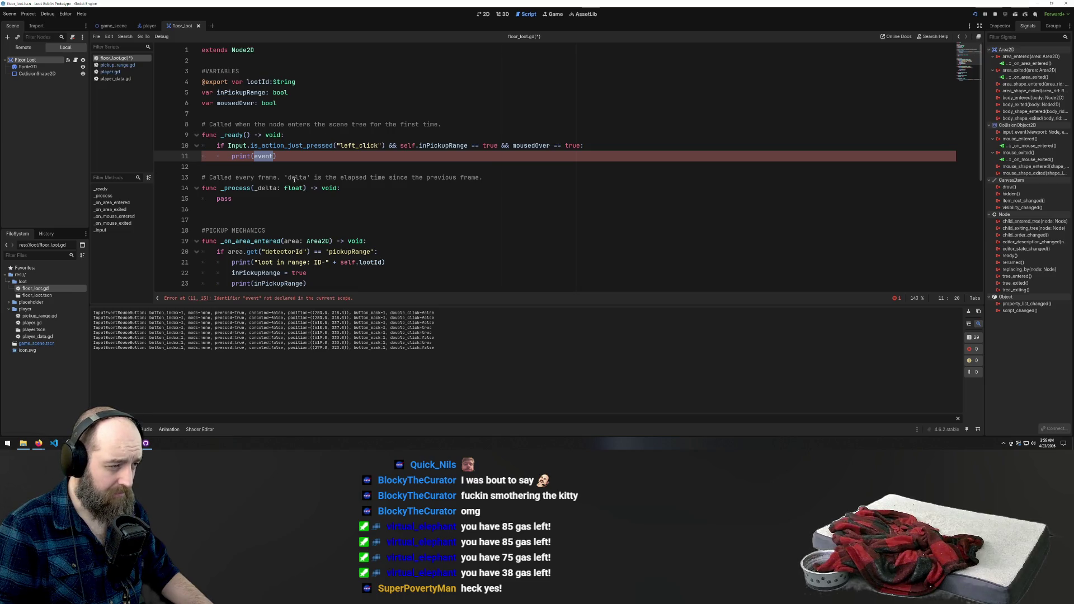
scroll(363, 176, "down", 5)
scroll(363, 176, "up", 5)
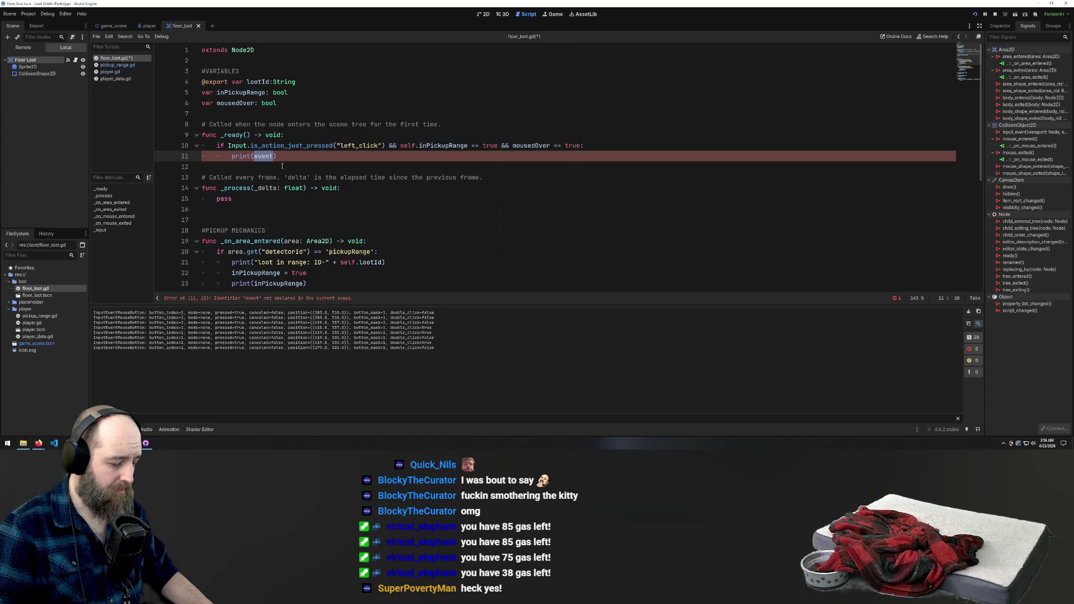
type("'")
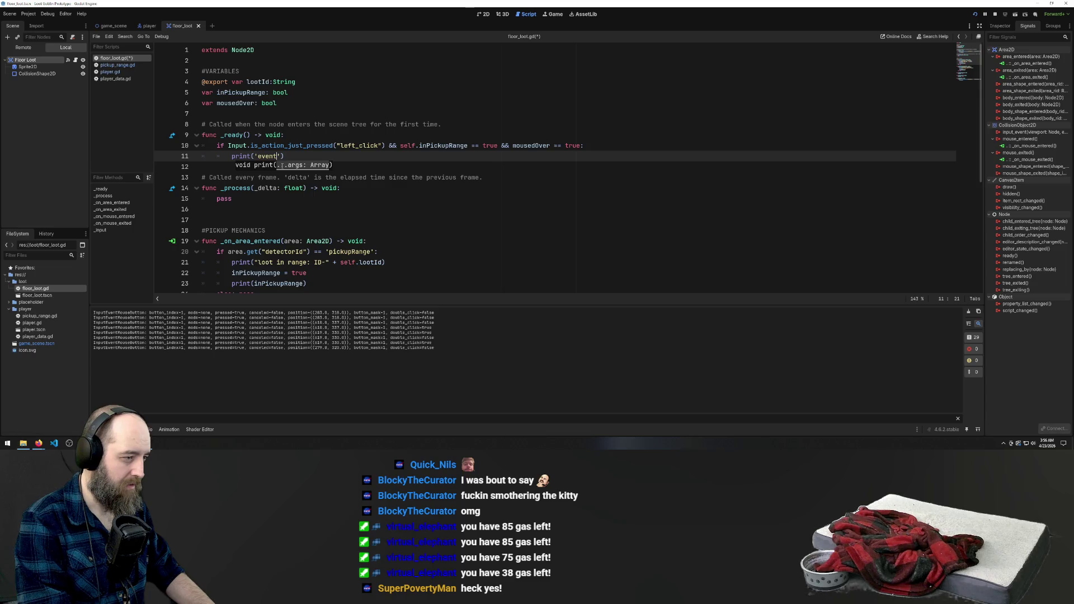
key("ctrl+s")
Comment out the _input function on lines 39–41 and run the game again
scroll(305, 196, "down", 6)
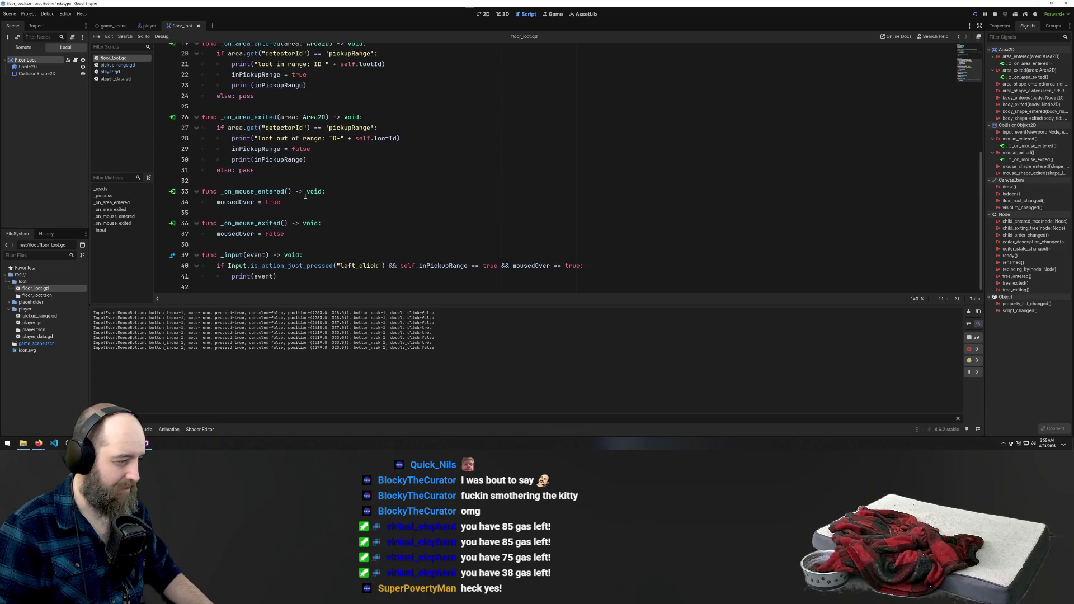
left_click_drag(281, 276, 202, 255)
key("ctrl+k")
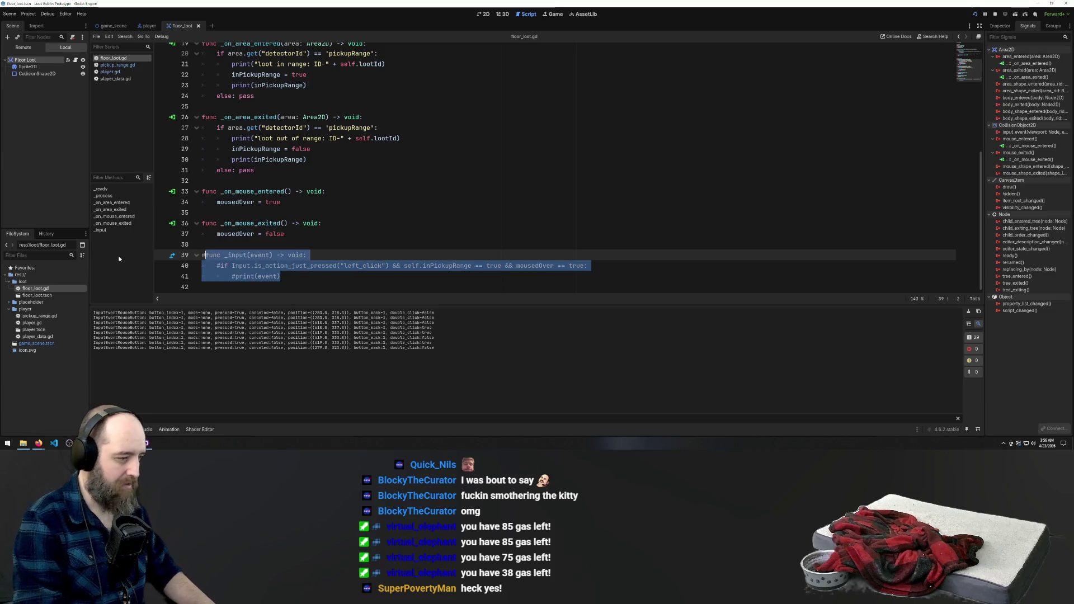
left_click(566, 180)
key("F5")
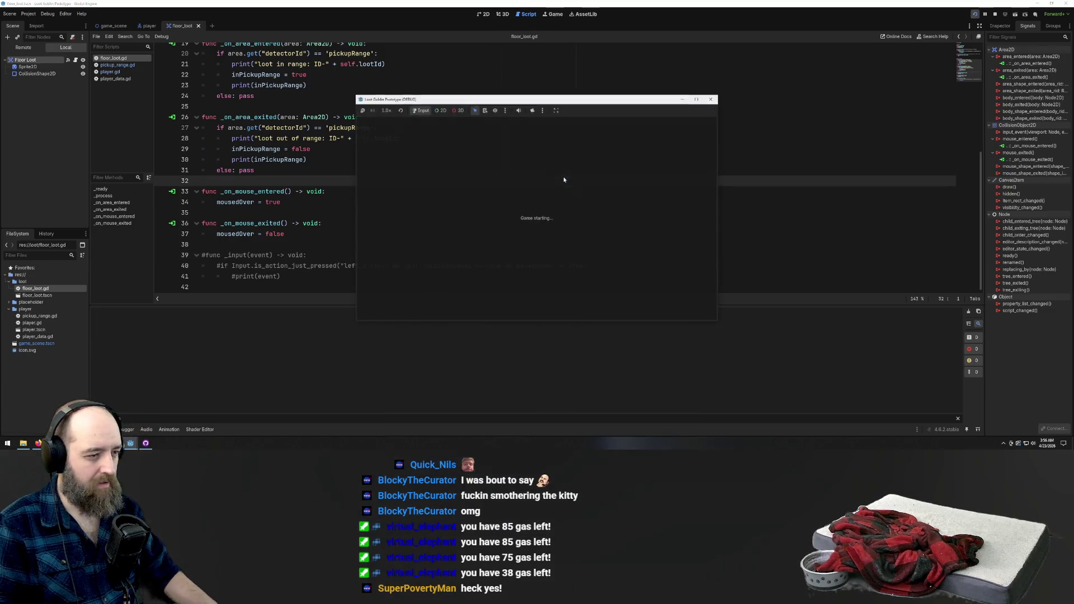
Move the player toward the loot item in the test run, then return to the script
key("a")
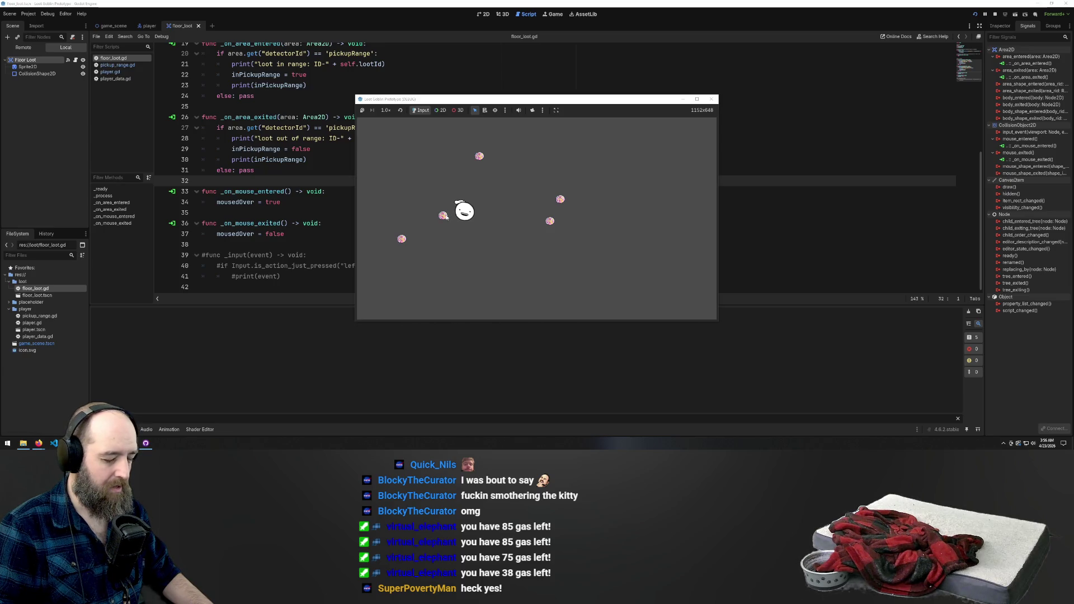
scroll(274, 167, "up", 6)
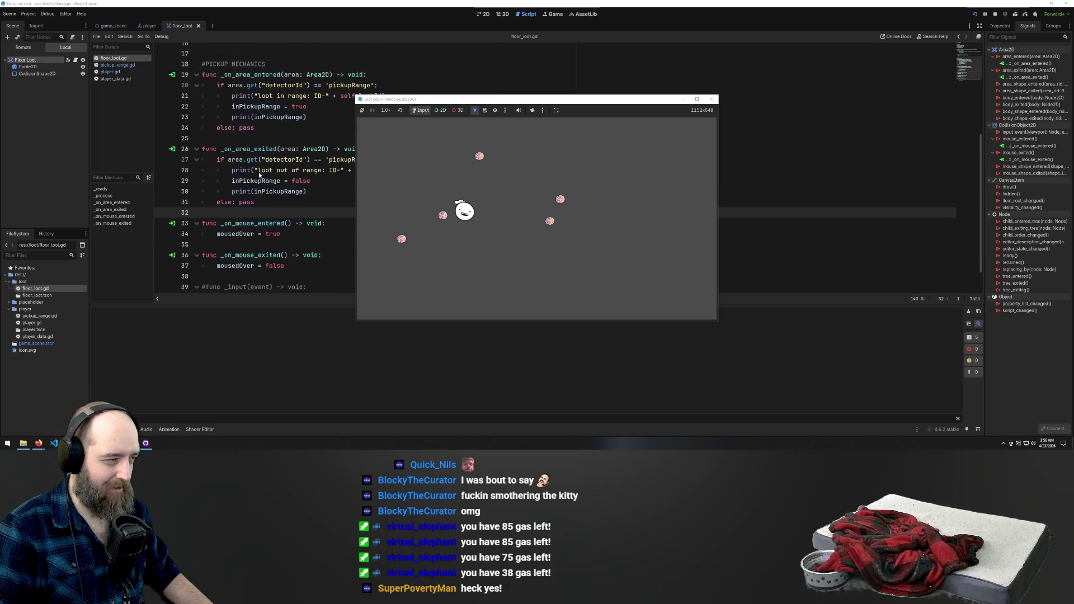
left_click(235, 124)
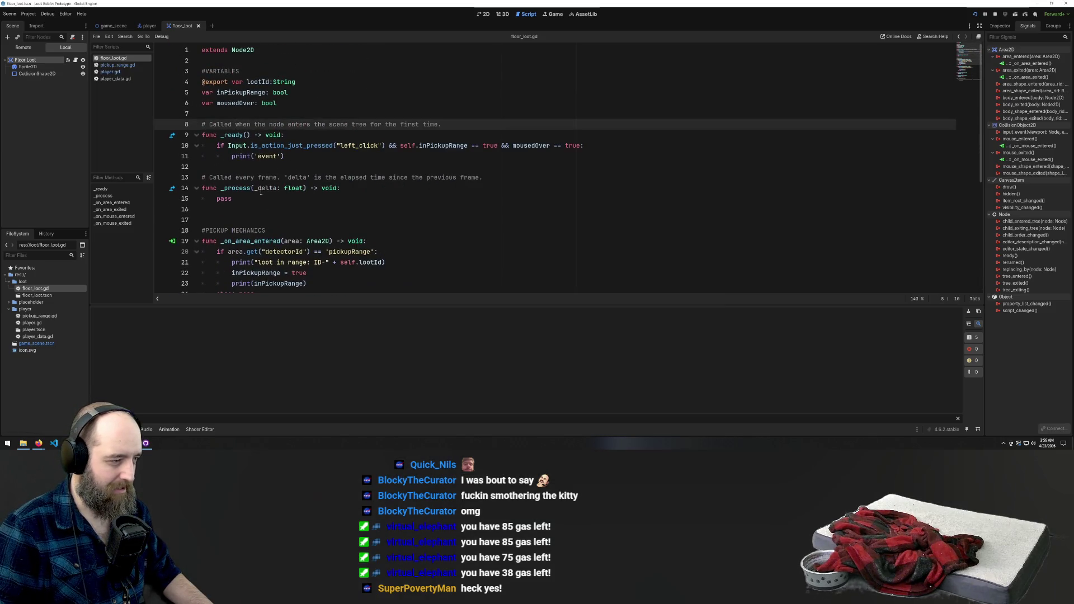
Delete the print('event') line in _ready, restore it with undo, and select the 'if' on line 10
scroll(281, 174, "down", 3)
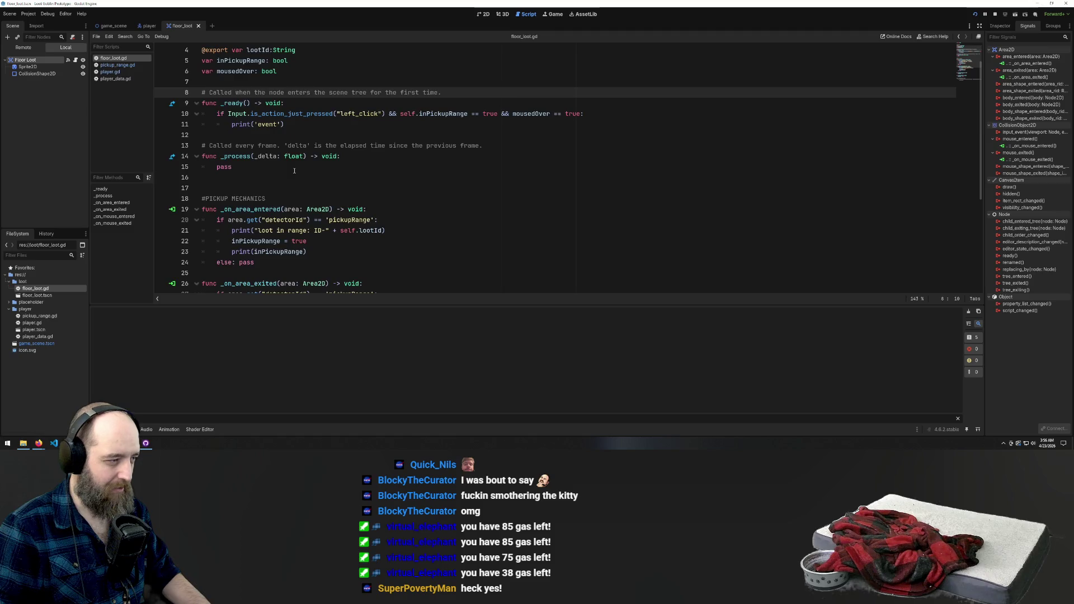
key("Down")
key("Down")
key("Down")
key("End")
key("shift+Home")
key("BackSpace")
key("BackSpace")
key("ctrl+z")
key("ctrl+z")
scroll(328, 186, "up", 6)
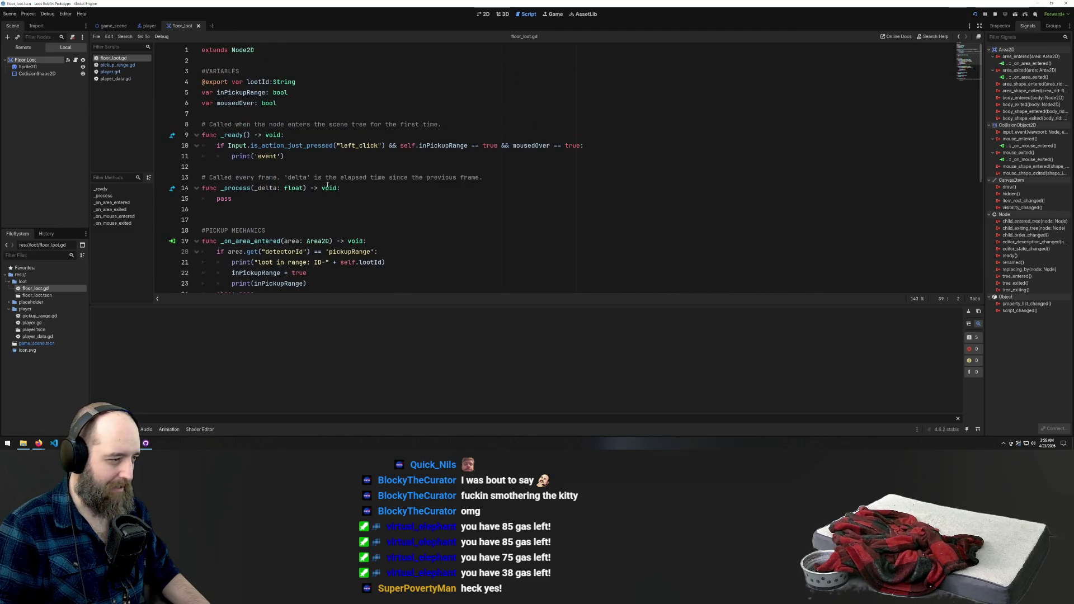
left_click_drag(224, 147, 217, 147)
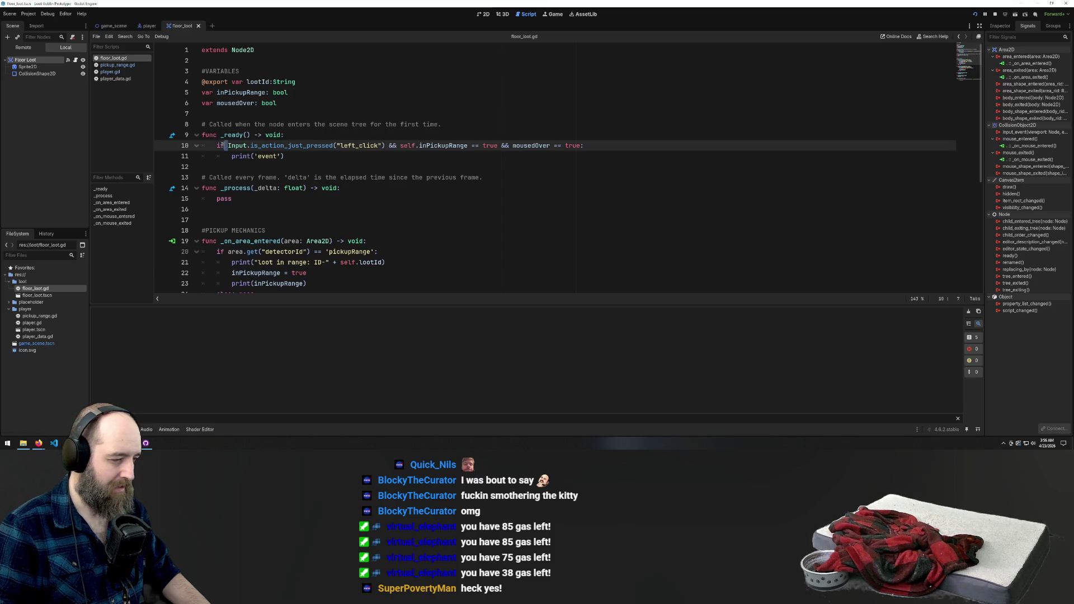
Remove the 'if' on line 10, then restore it with undo
key("Delete")
key("Delete")
left_click(358, 188)
key("ctrl+z")
Add a print(event) line at the script's end and append '&& self.inPickupRange == true' to the event check
key("ctrl+End")
key("Return")
type("print(event)")
key("Up")
key("End")
key("Left")
type("&& inPickupRange == true")
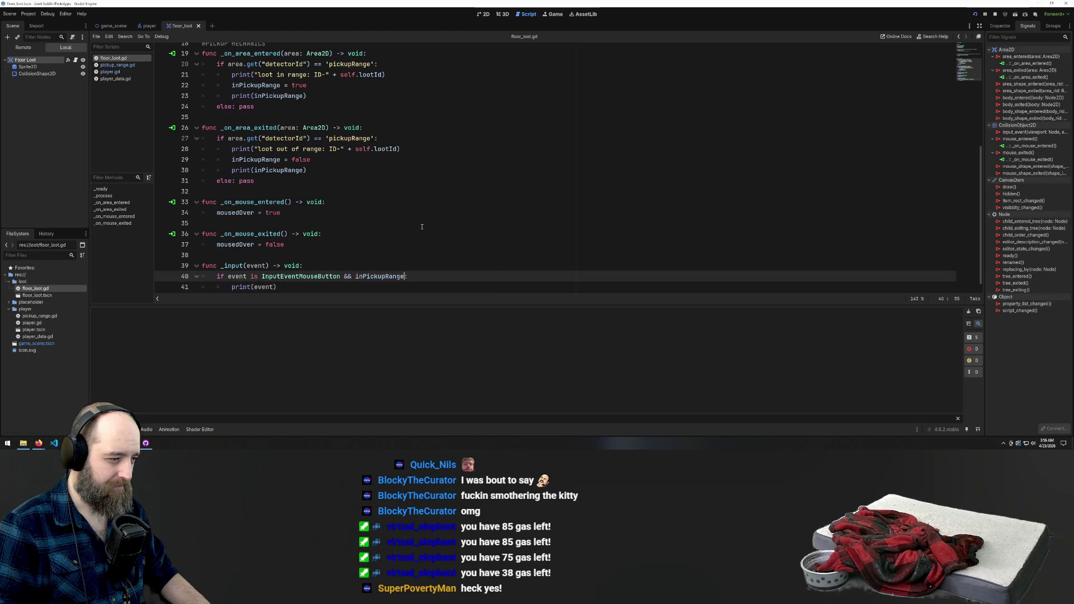
key("ctrl+Left")
key("ctrl+Left")
key("ctrl+Left")
type("self.")
Undo the edits back to the placeholder pass and launch the game with F5
key("ctrl+z")
key("ctrl+z")
key("ctrl+z")
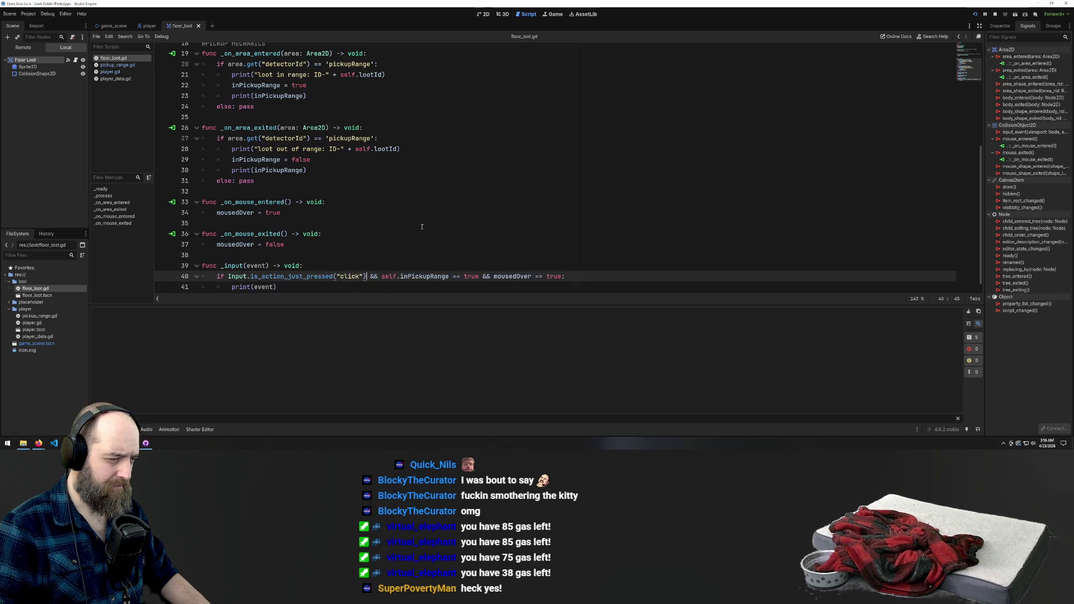
key("ctrl+z")
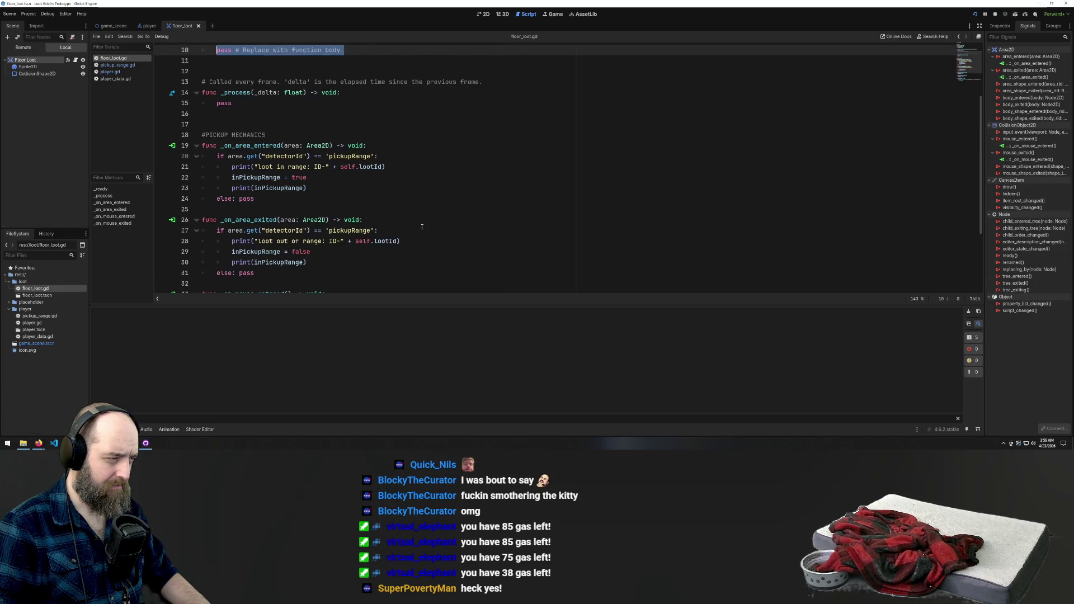
left_click(425, 188)
key("F5")
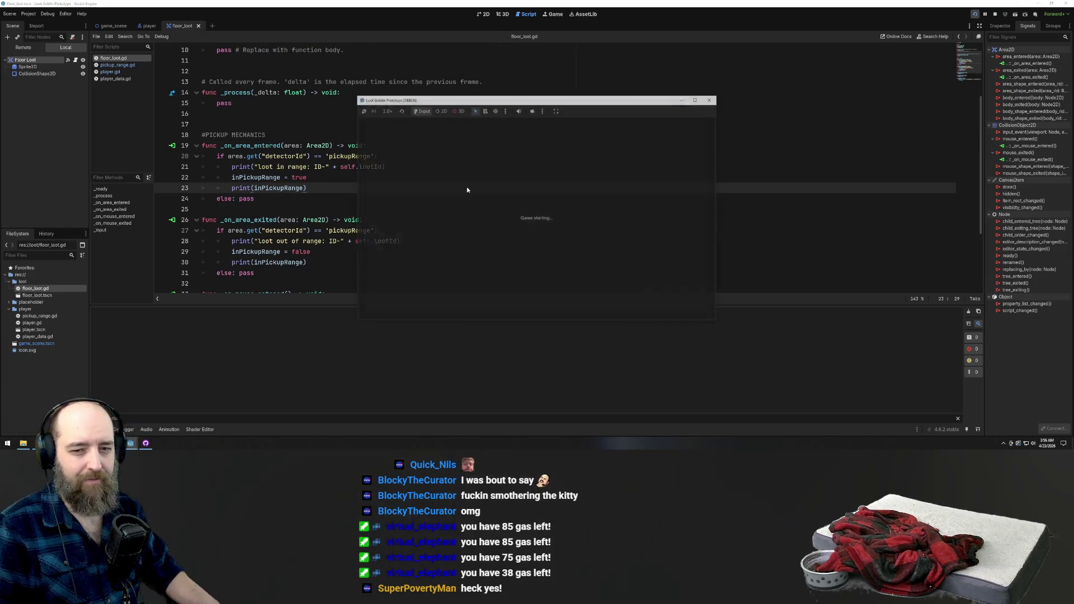
Walk the player beside a loot item, left-click it twice, then return to floor_loot.gd
key("d")
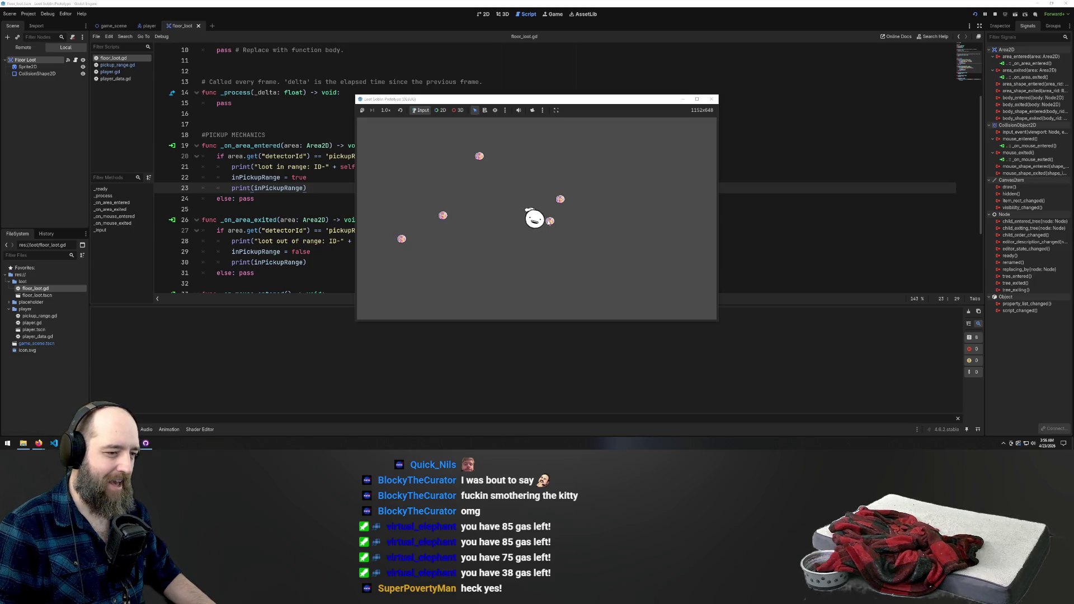
left_click(547, 219)
left_click(550, 221)
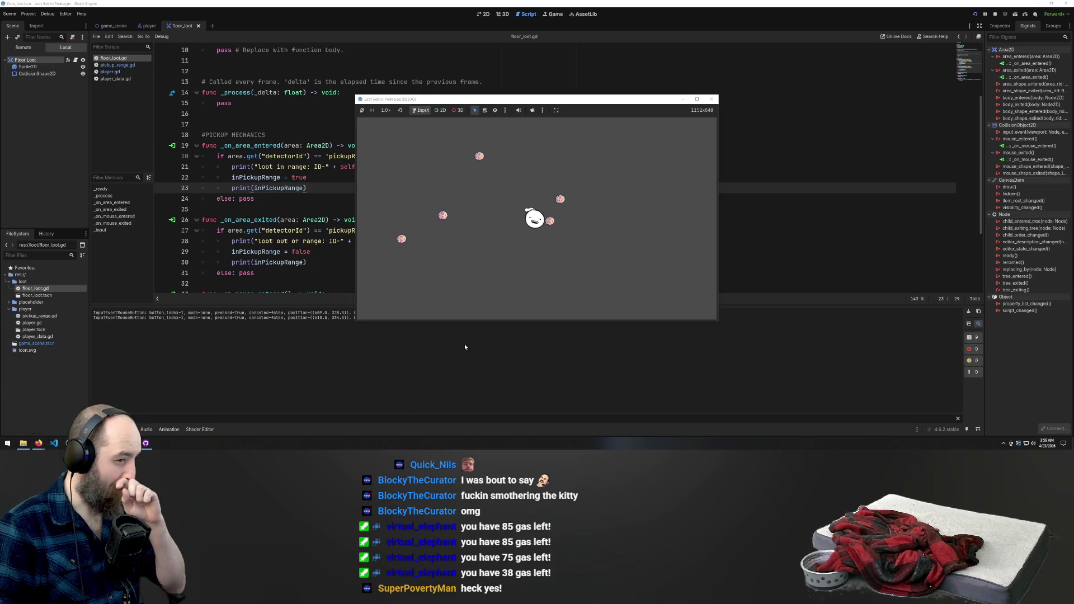
left_click(283, 202)
scroll(395, 205, "down", 3)
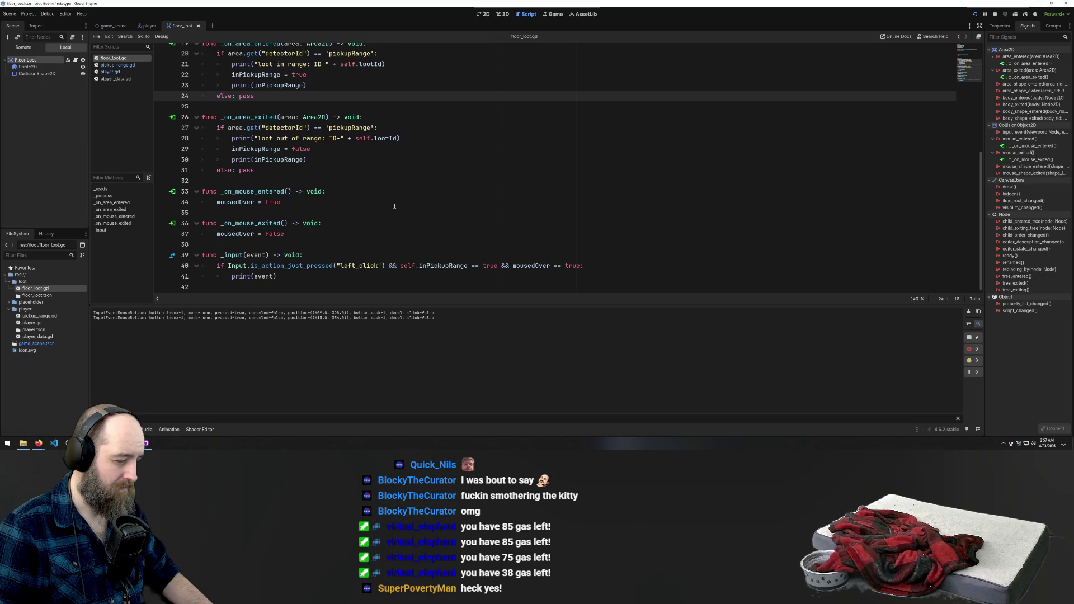
scroll(392, 206, "up", 1)
scroll(392, 207, "down", 1)
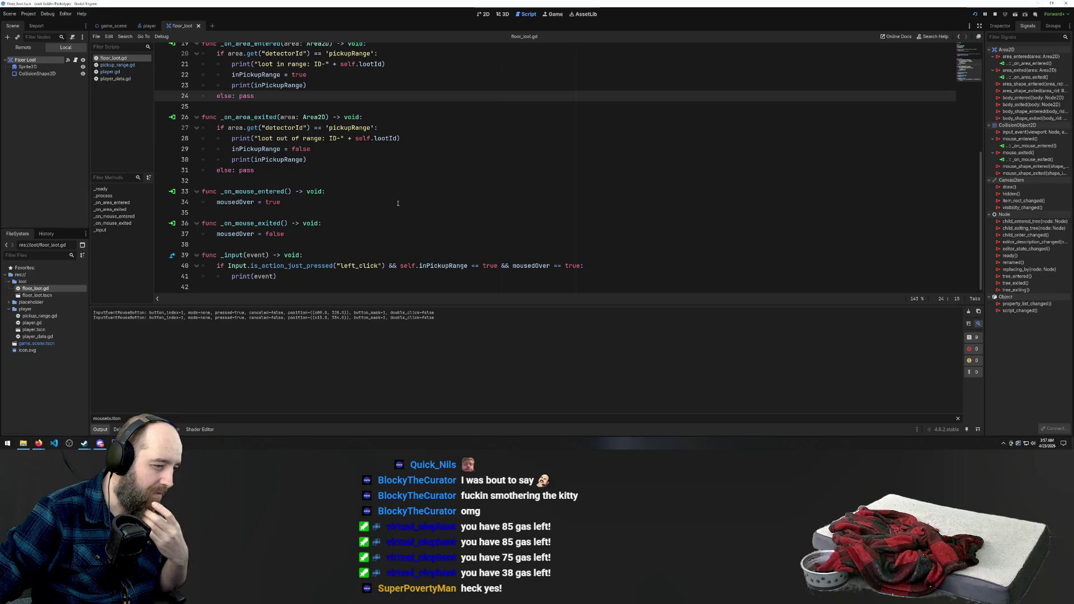
scroll(306, 161, "up", 6)
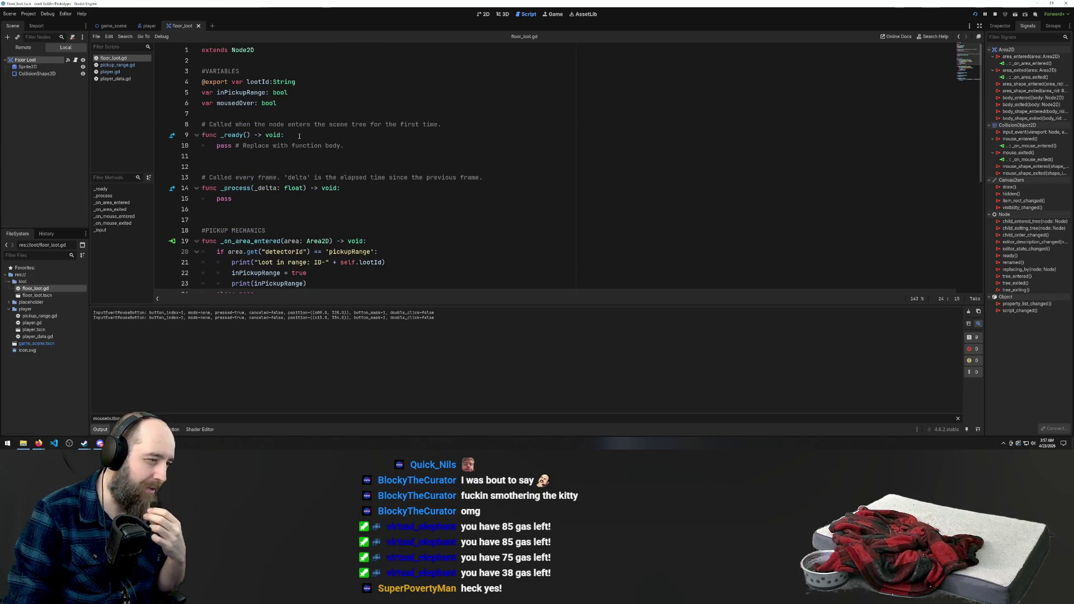
left_click(296, 102)
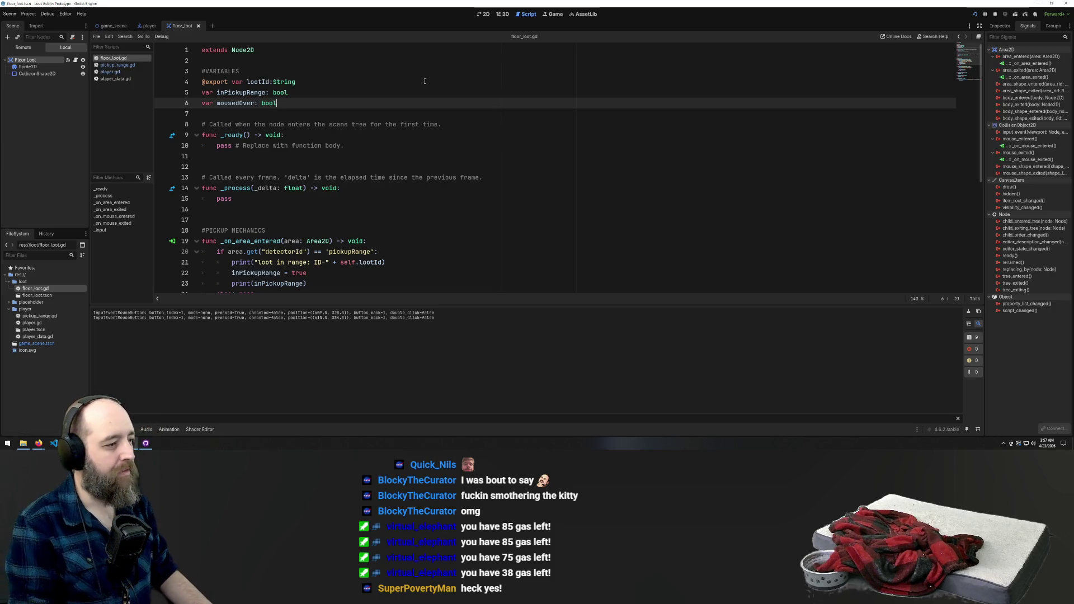
Declare 'var isHeld: bool' below mousedOver and save floor_loot.gd
key("Return")
type("var i")
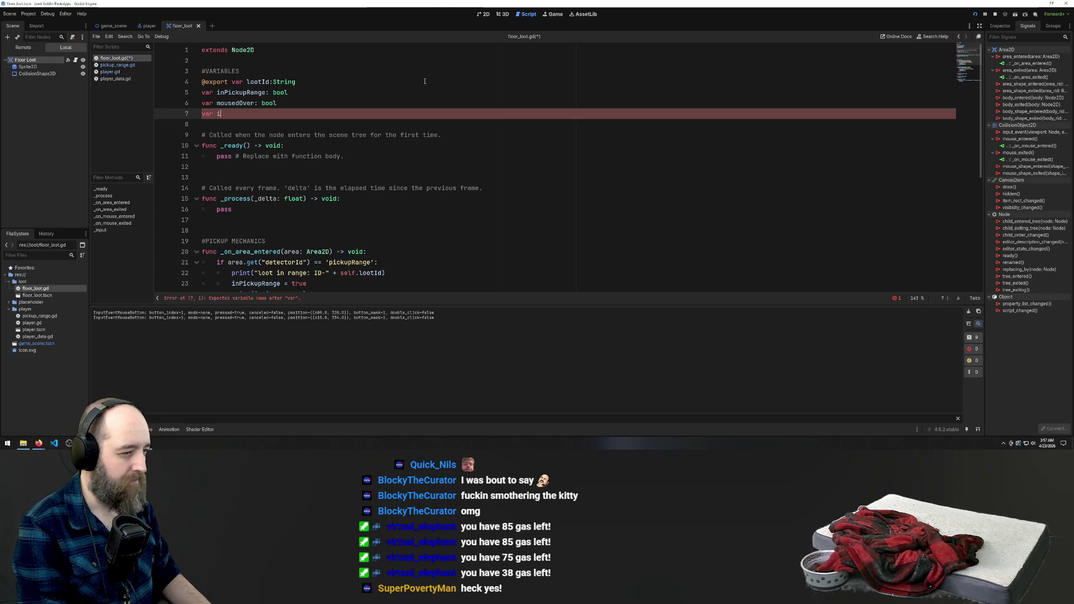
type("s")
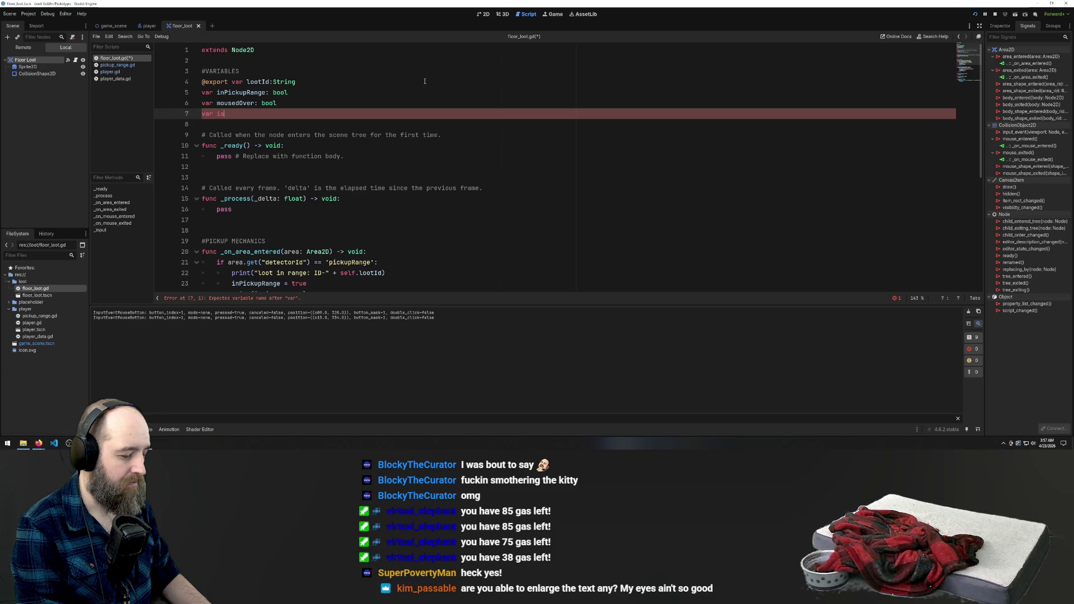
type("Held")
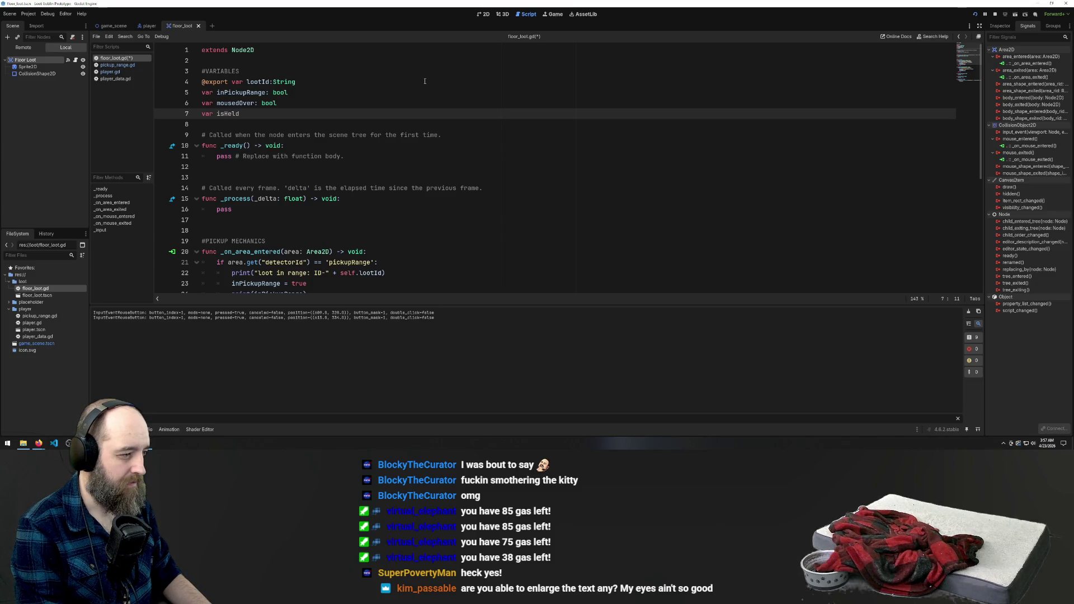
type(": ")
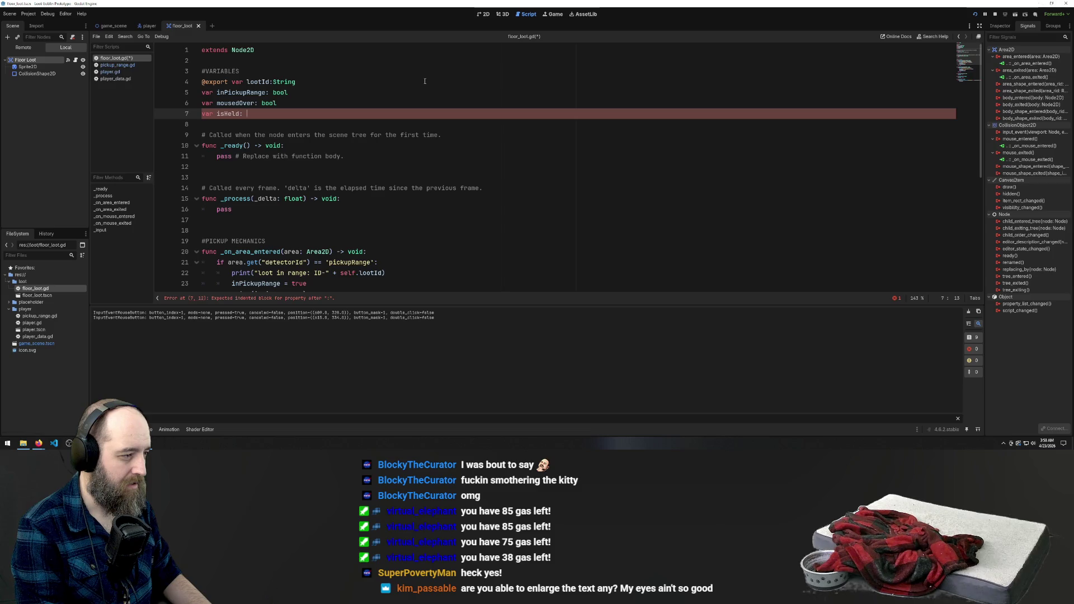
type("bool")
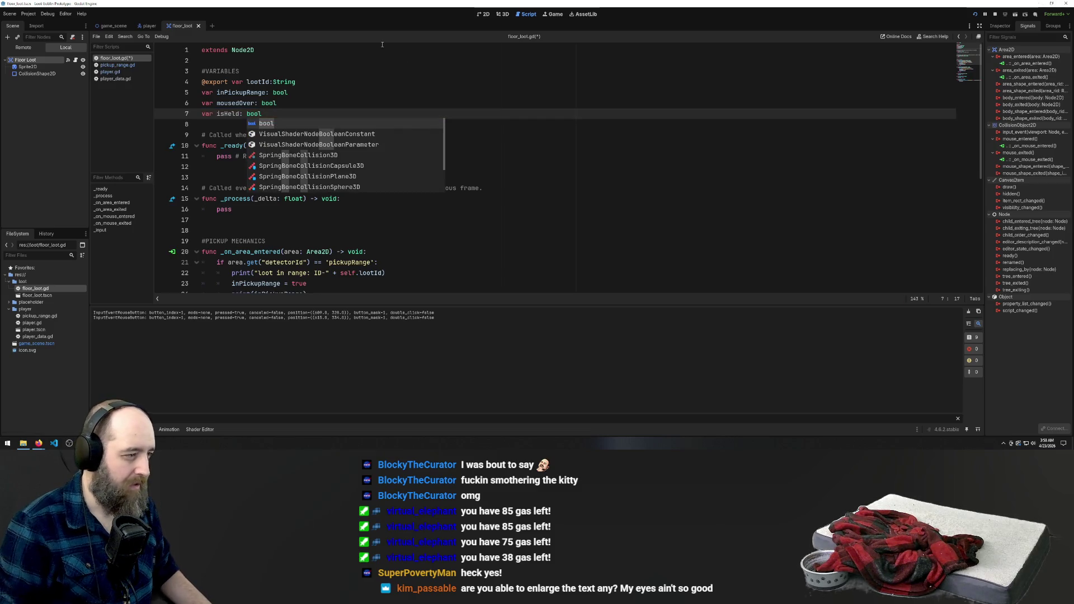
left_click(408, 91)
key("ctrl+s")
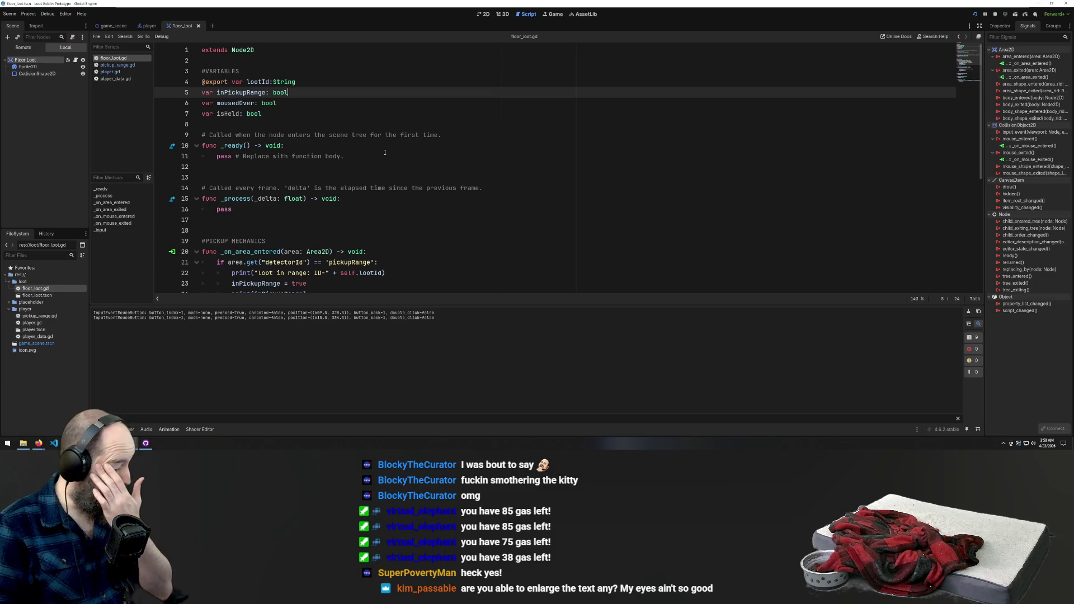
scroll(336, 195, "down", 6)
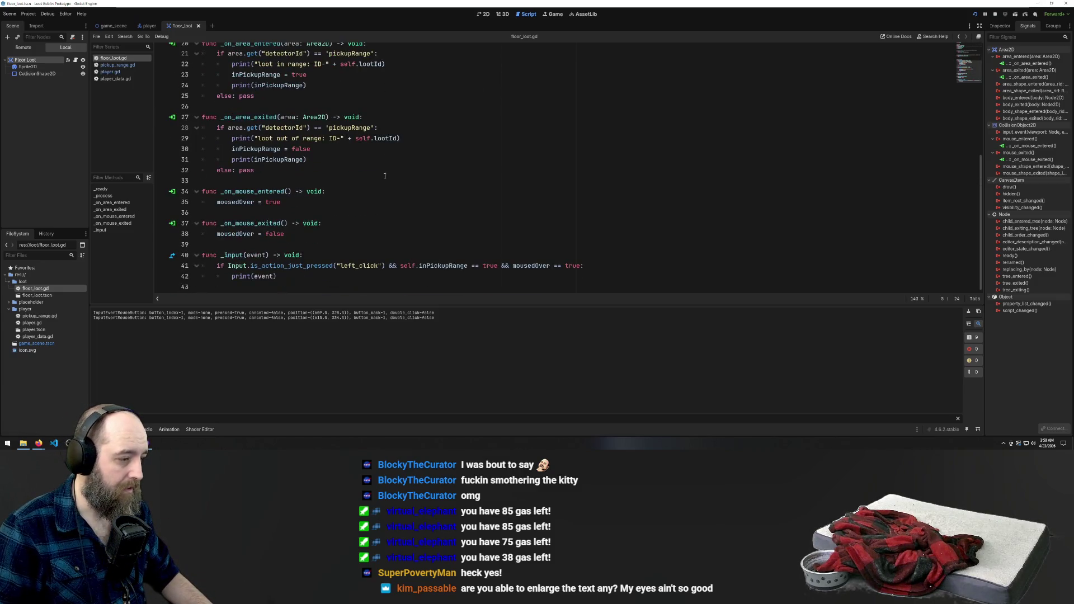
Replace print(event) in the left_click check with 'isHeld = true'
left_click_drag(277, 277, 232, 276)
key("Up")
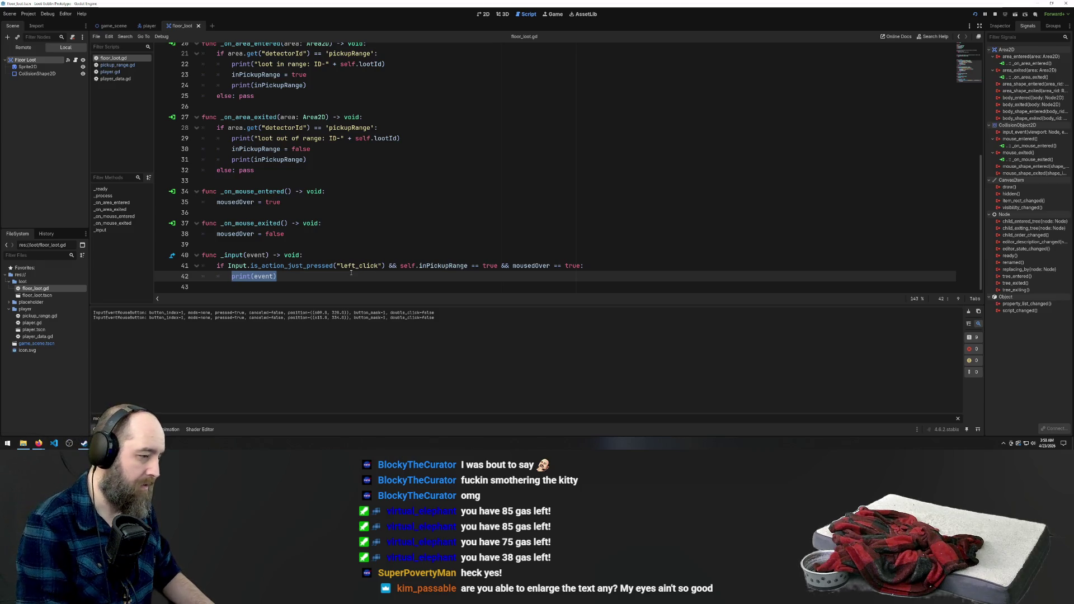
key("BackSpace")
type("isHeld")
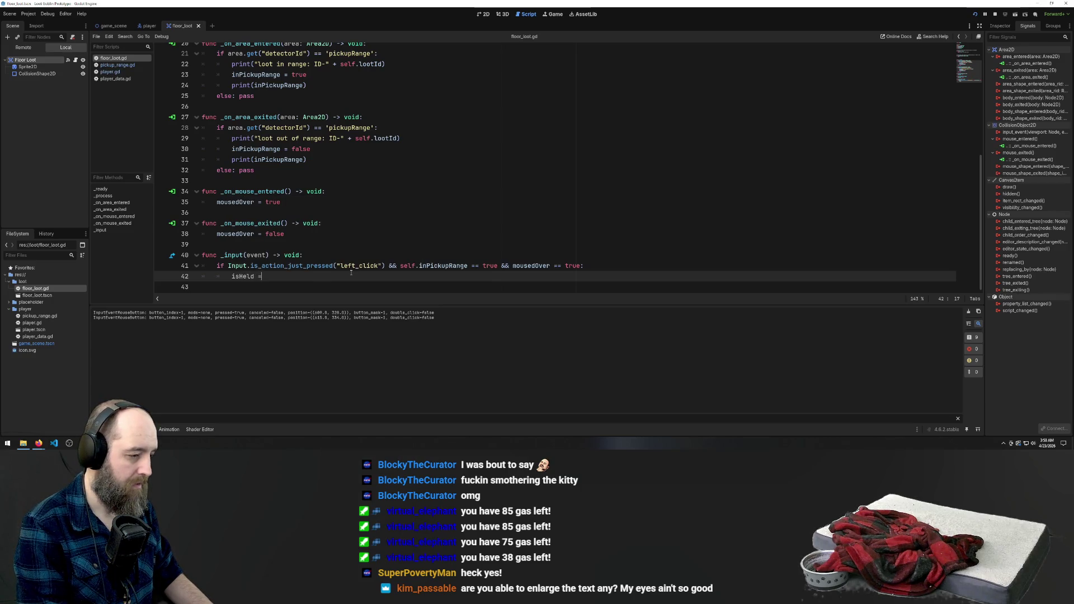
type(" = true")
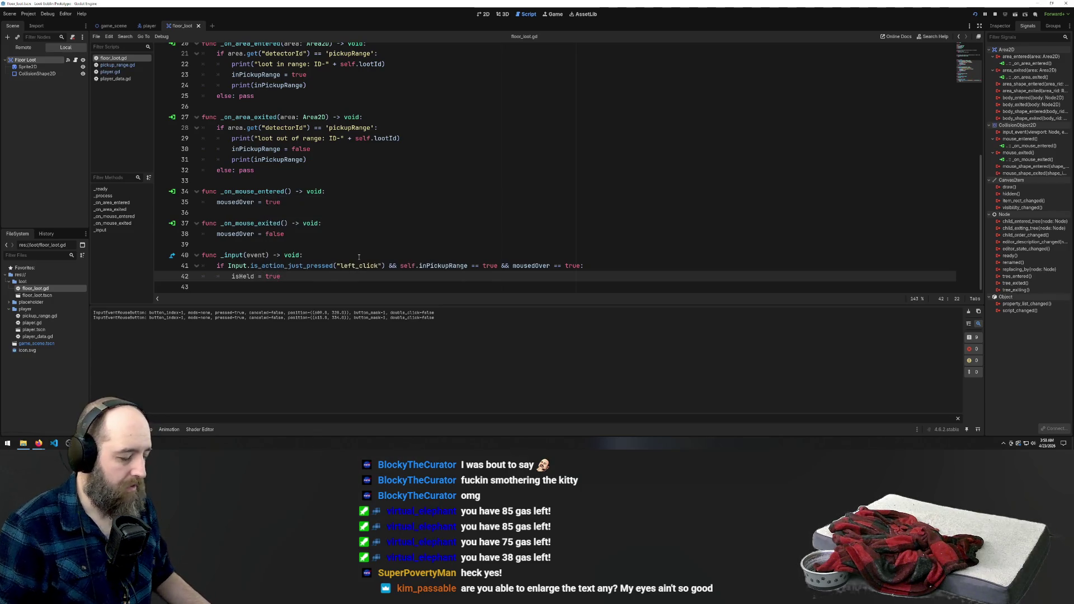
Review the isHeld and mousedOver lines and enlarge the editor font with Ctrl+=
key("Up")
key("Up")
key("Up")
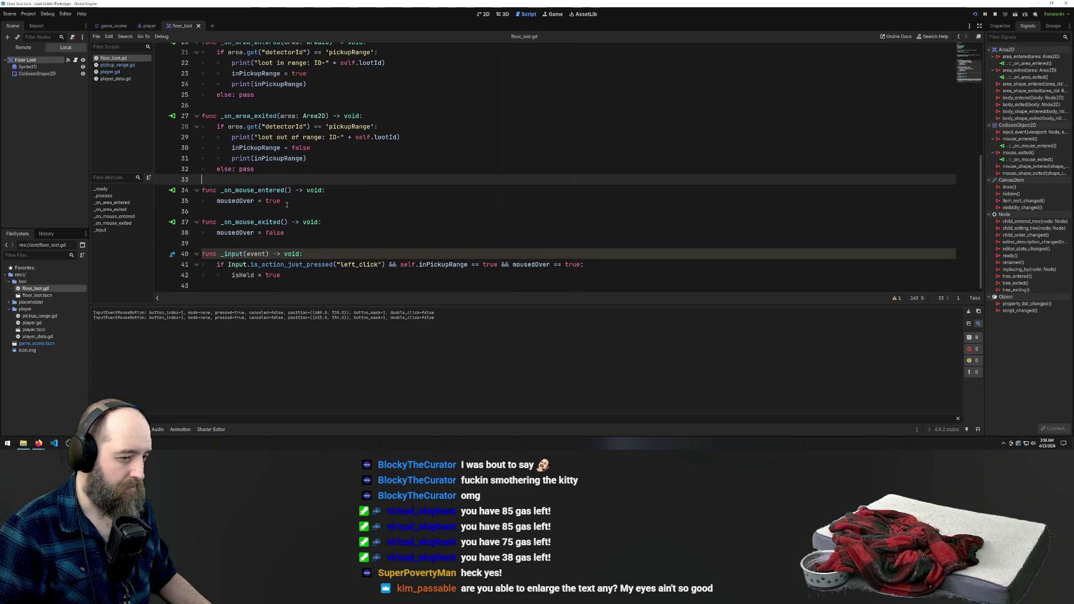
left_click(301, 274)
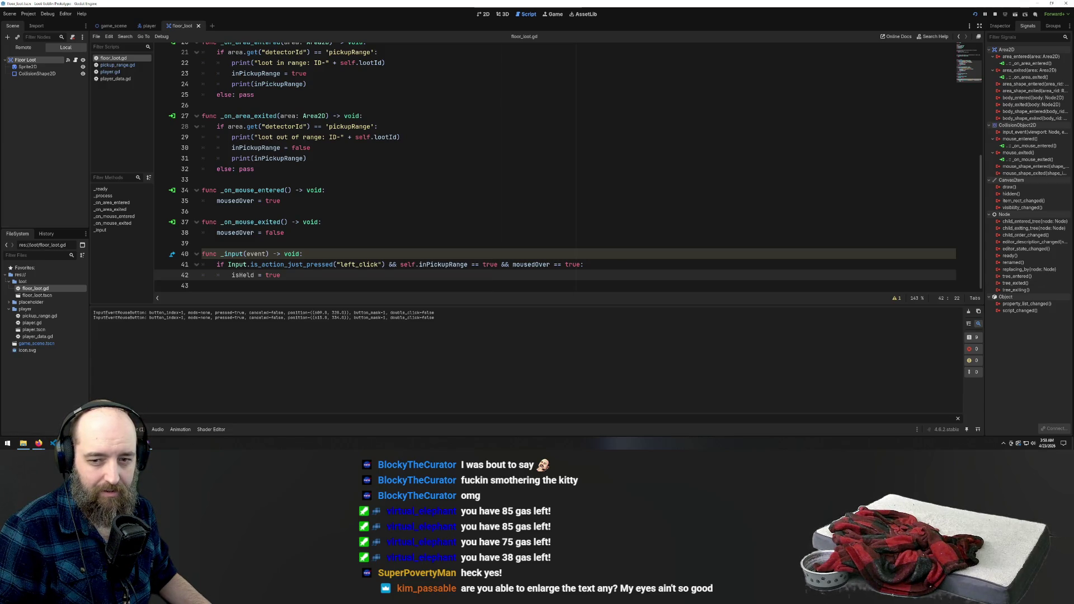
left_click(735, 197)
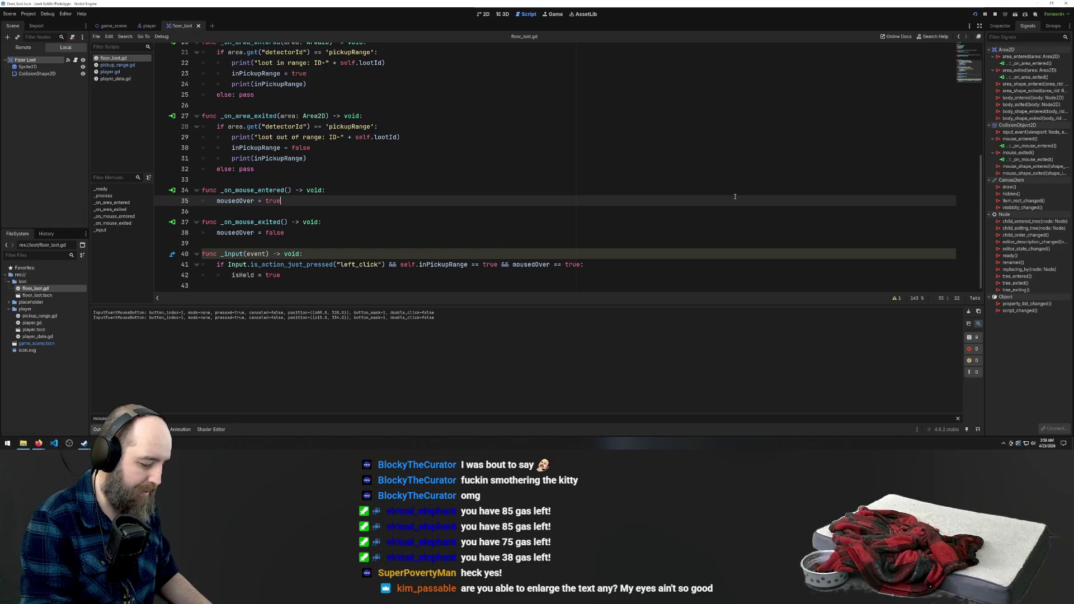
key("ctrl+equal")
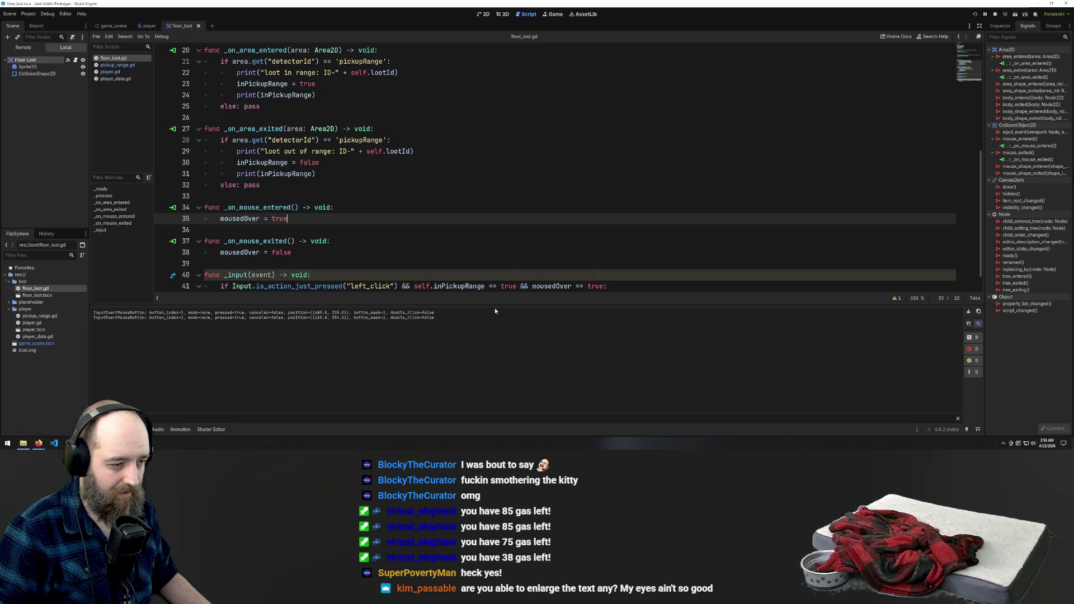
Enlarge the code panel and review the _input logic setting isHeld = true
left_click_drag(496, 305, 497, 344)
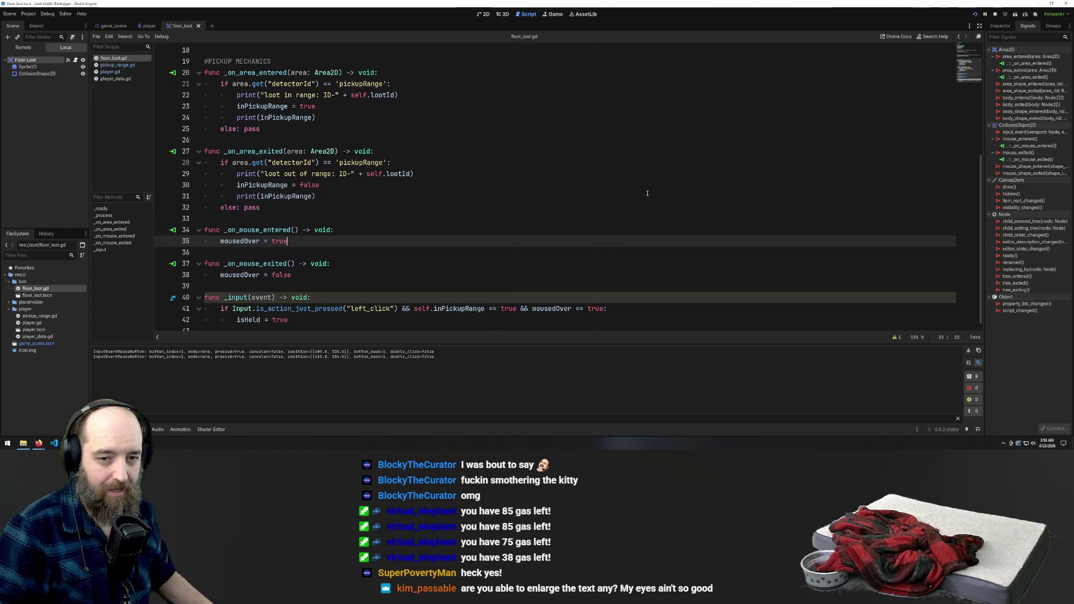
scroll(587, 224, "down", 1)
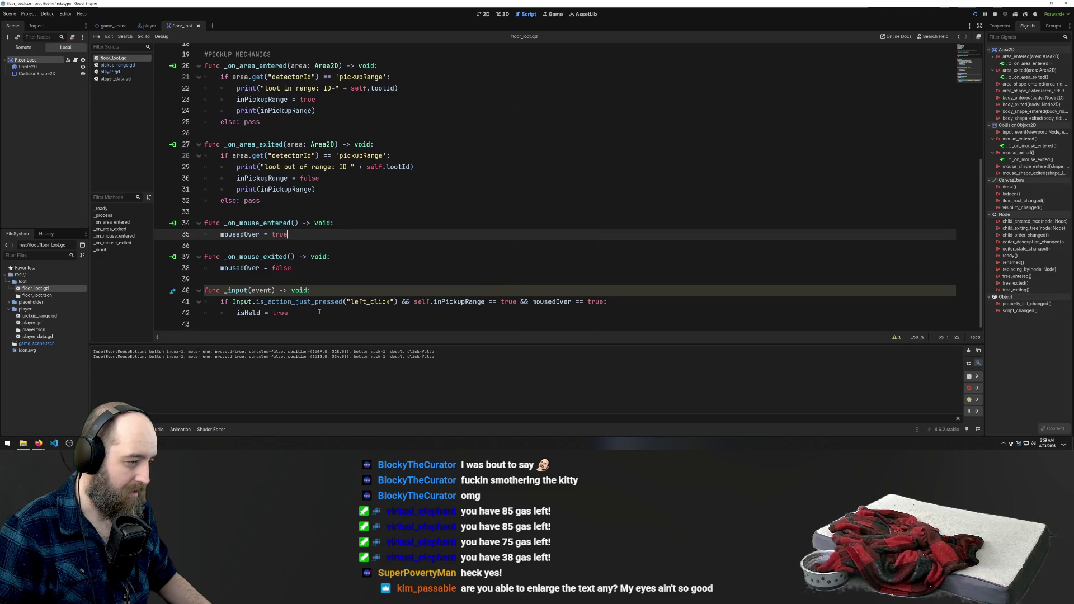
scroll(432, 292, "up", 6)
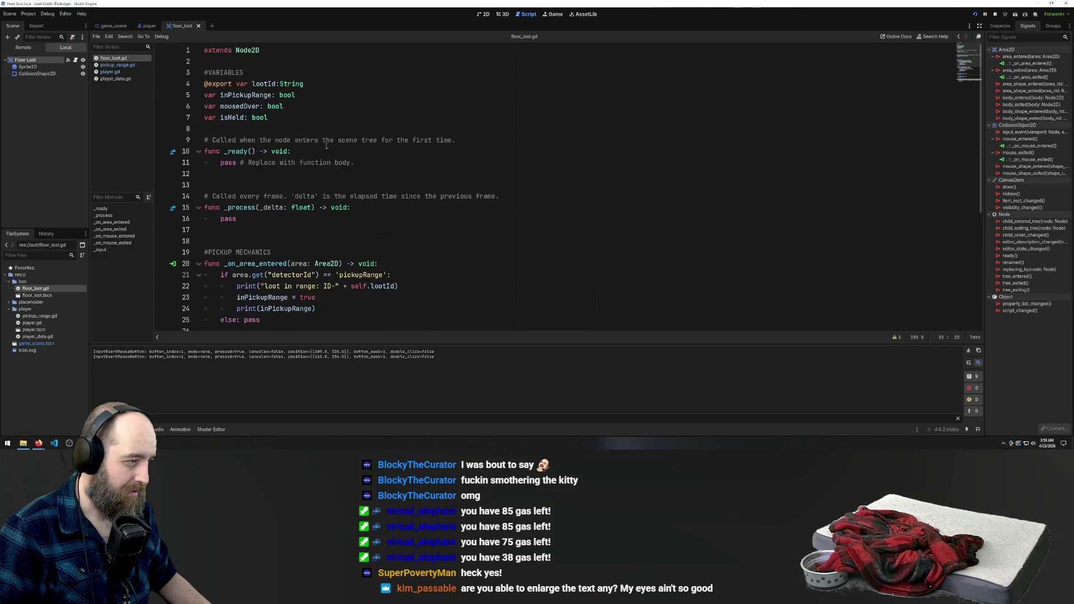
scroll(377, 226, "down", 2)
scroll(377, 227, "down", 3)
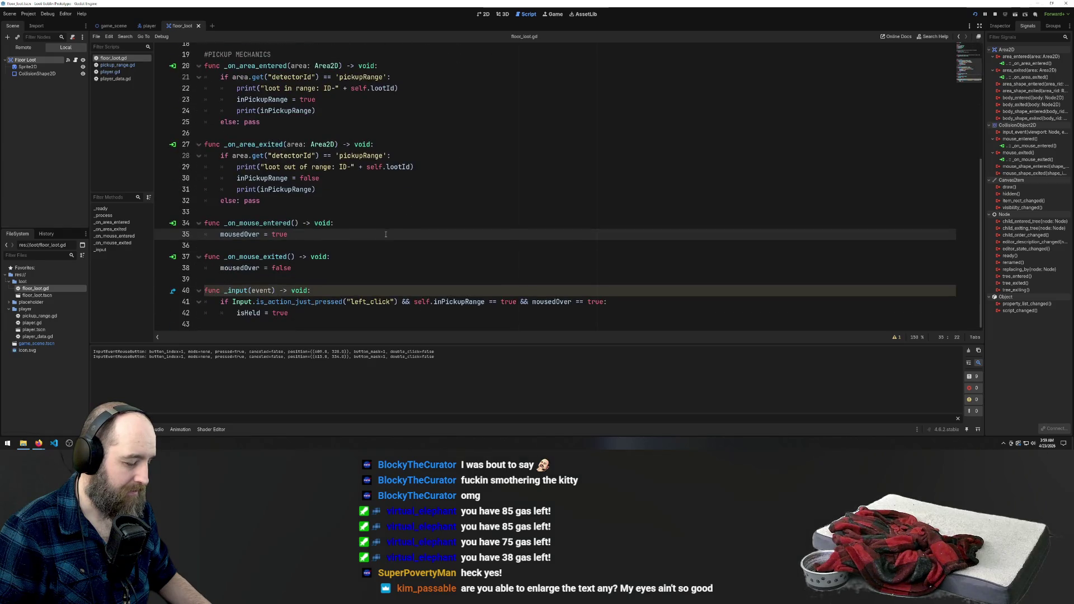
left_click(298, 314)
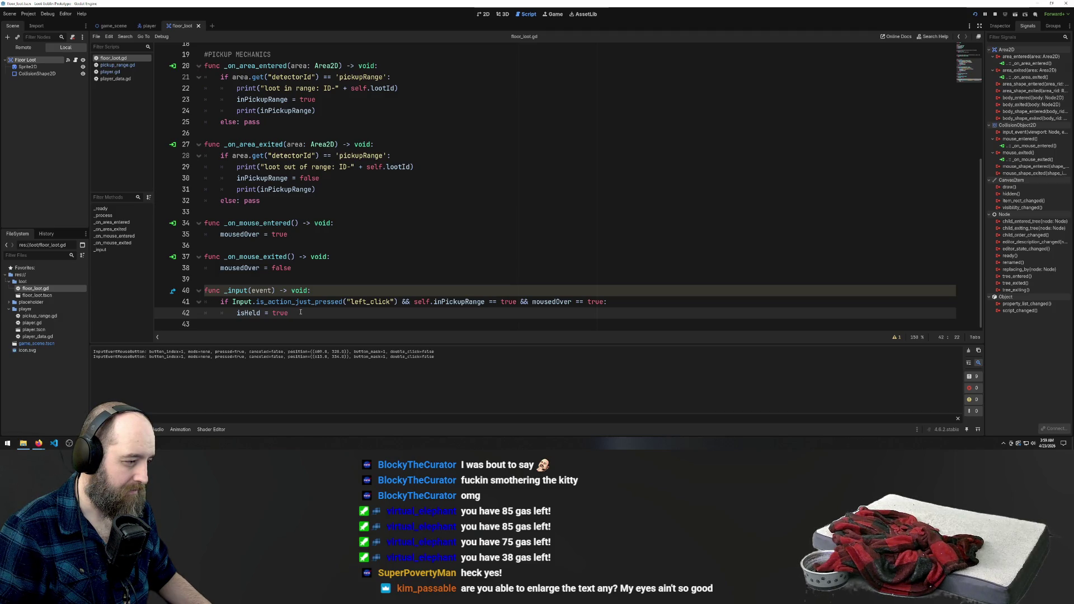
Bring Google AI Mode forward and type 'how would i track something to the'
mouse_move(39, 444)
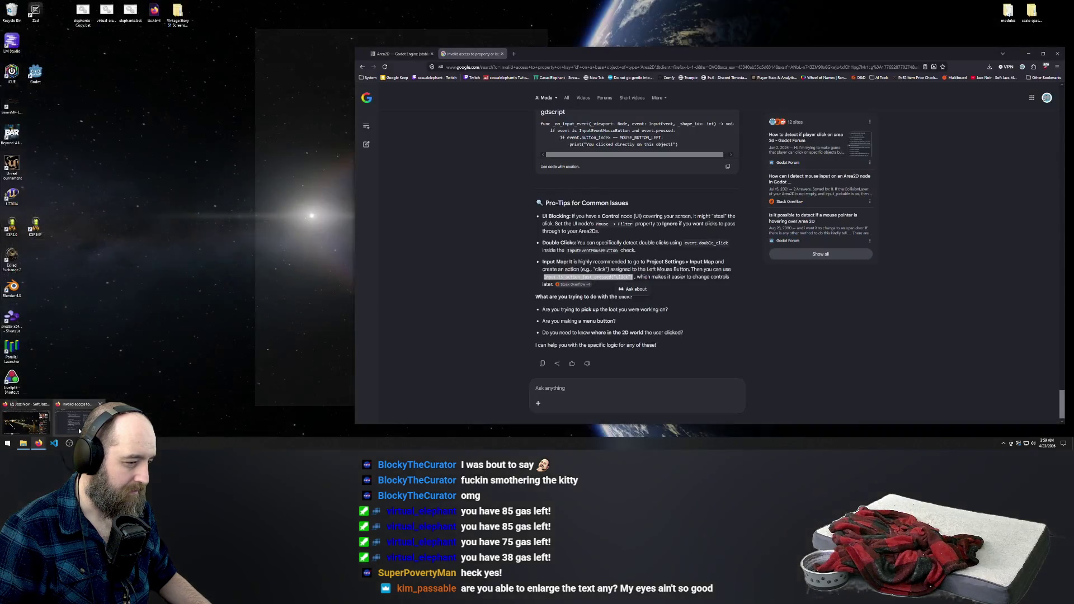
left_click(79, 431)
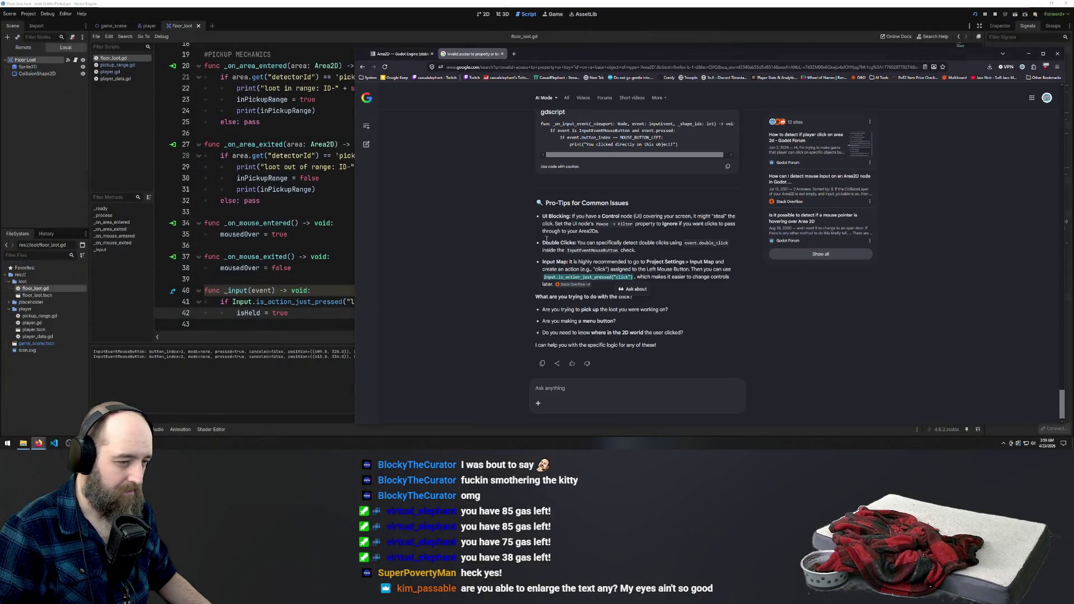
type("ho")
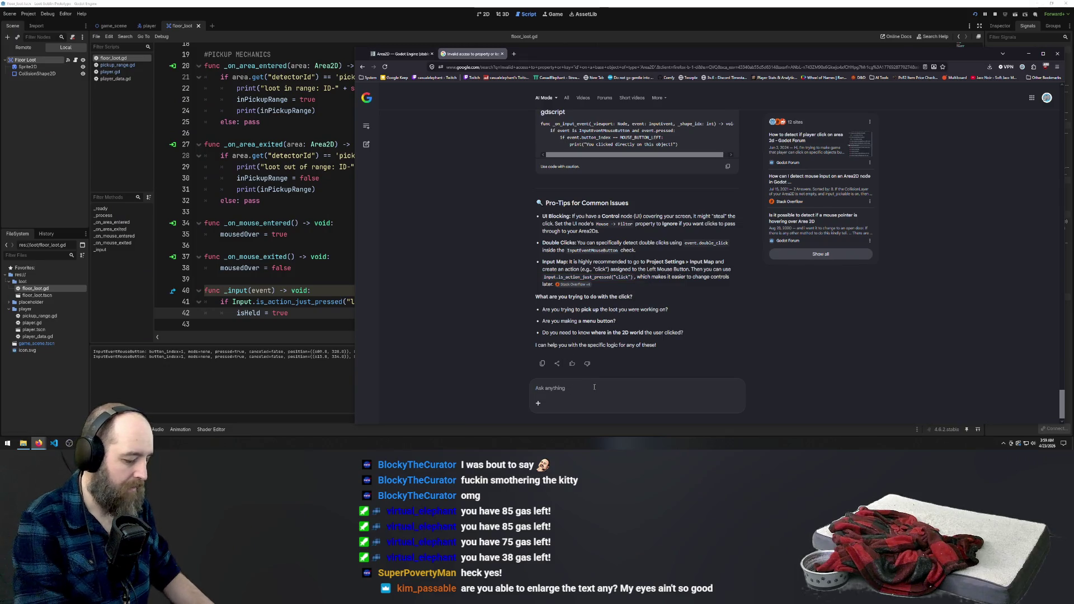
type("w would i")
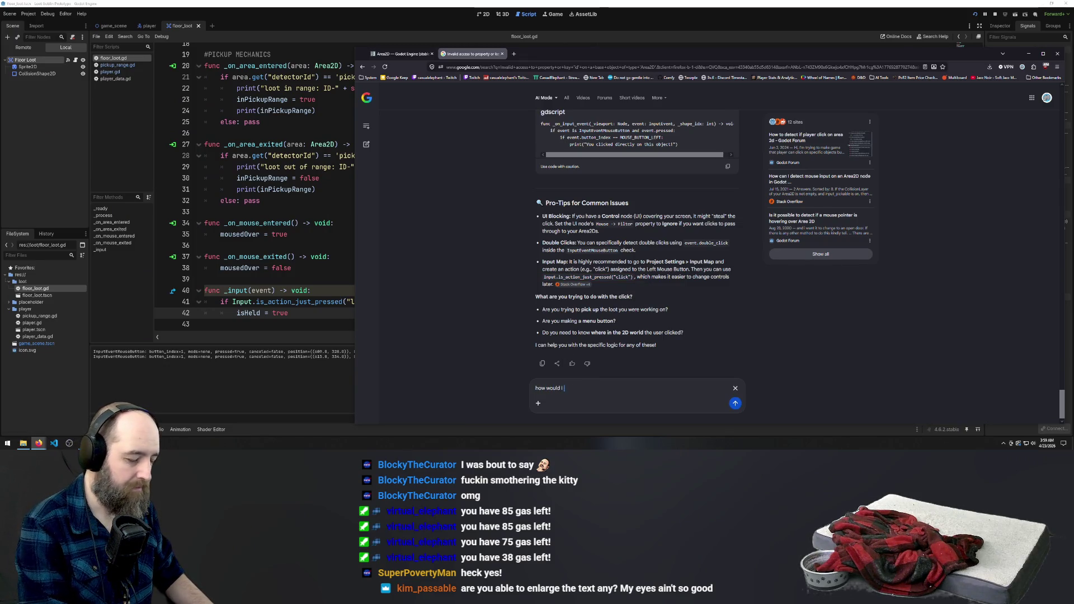
type(" track so")
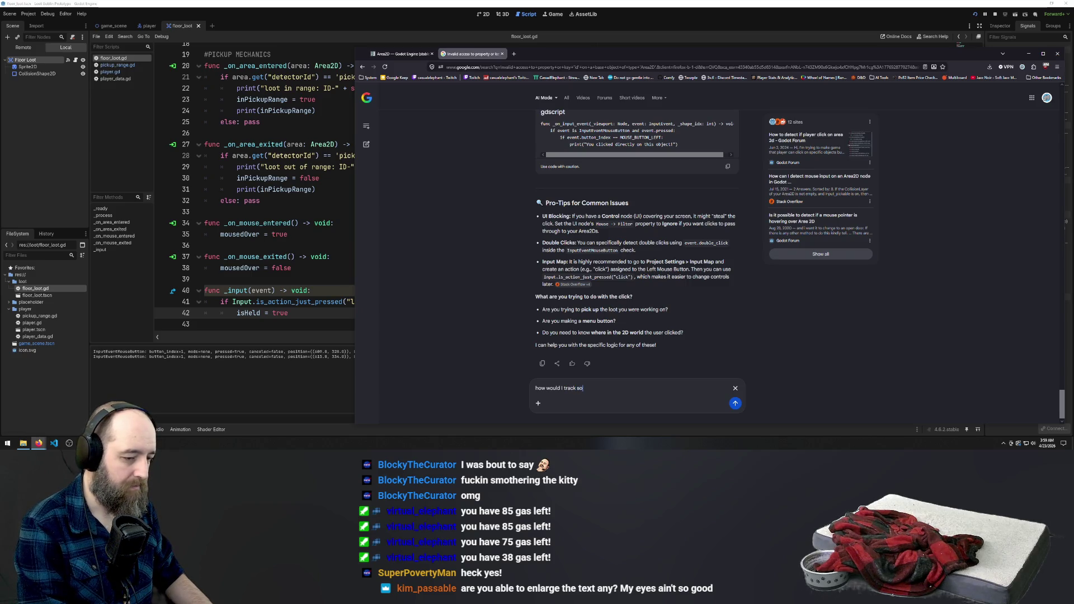
type("mething to the")
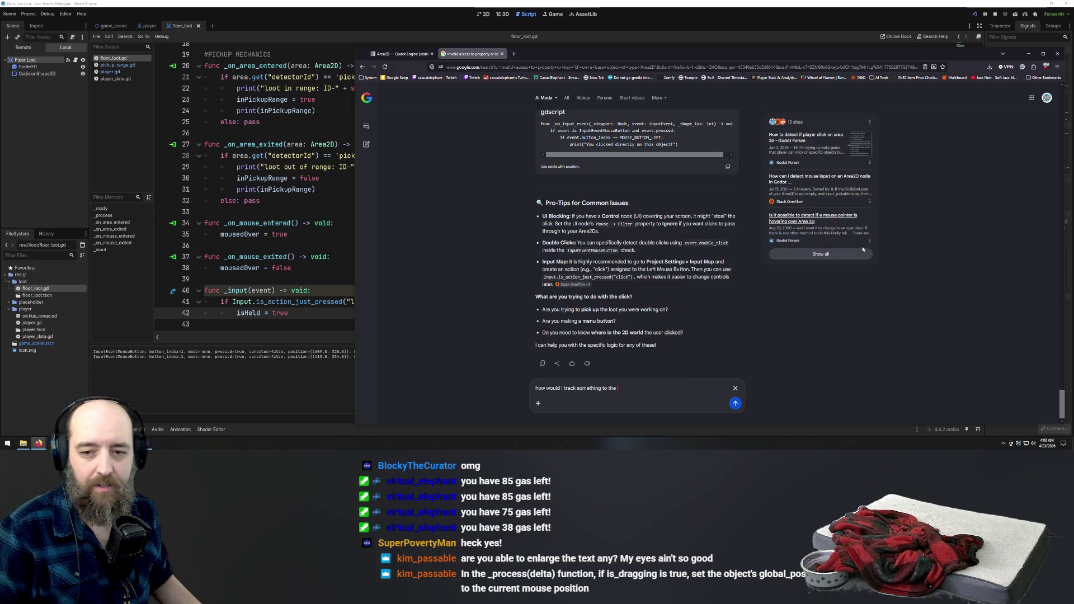
scroll(863, 249, "down", 5)
Return to floor_loot.gd and delete the placeholder pass in _process
left_click(335, 189)
scroll(357, 202, "up", 6)
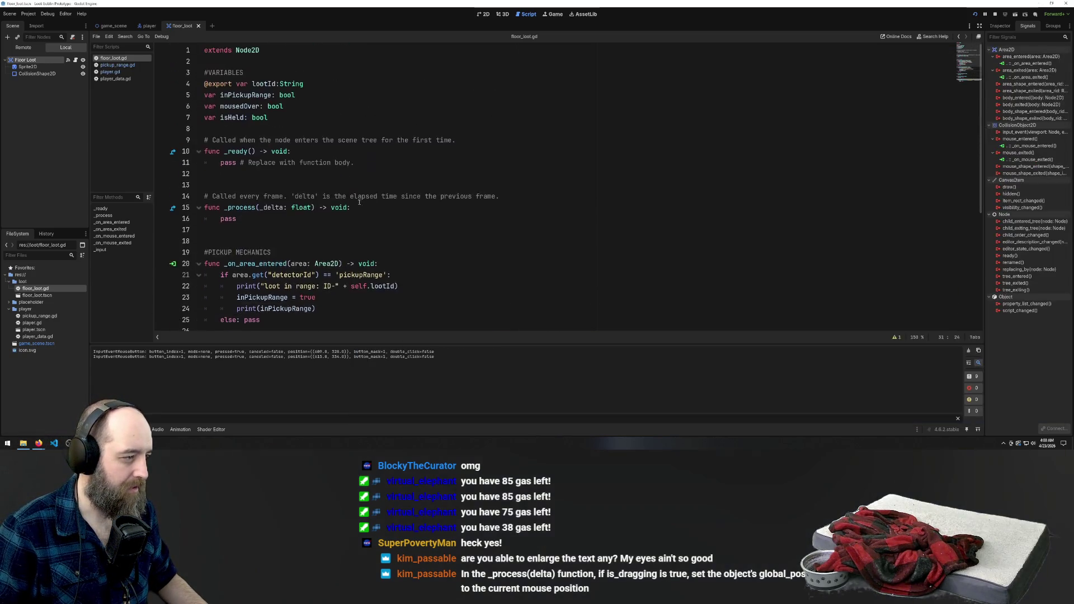
left_click(272, 219)
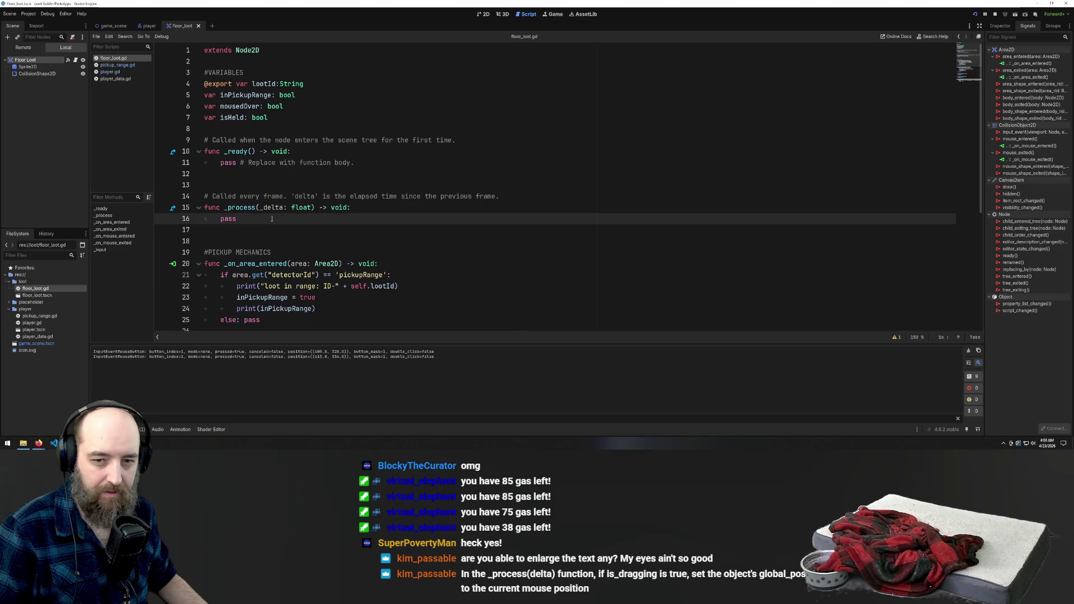
key("BackSpace")
key("BackSpace")
key("BackSpace")
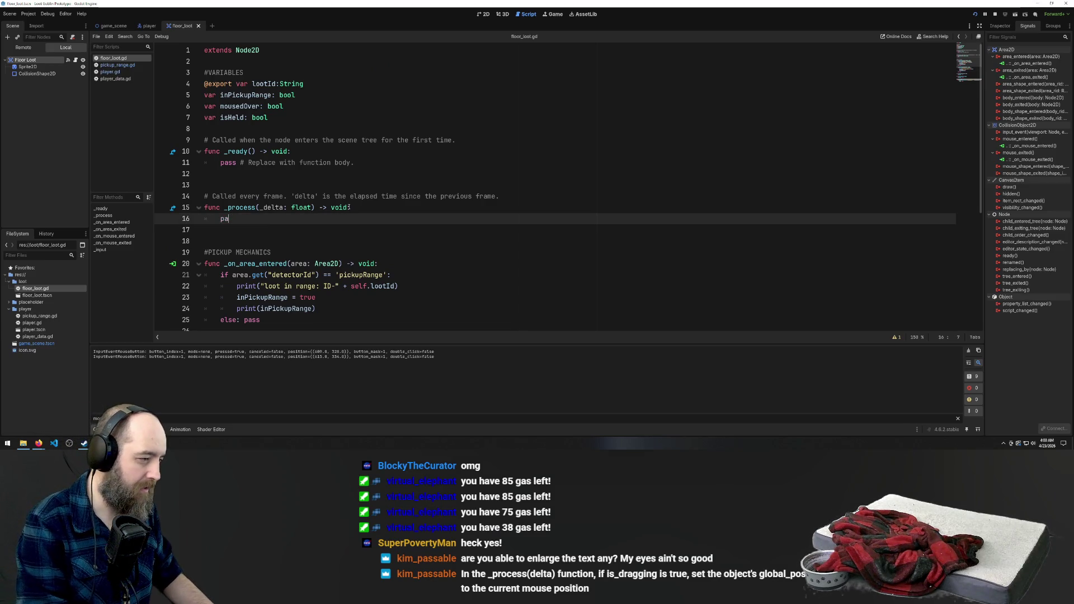
Type 'self.is_drag' as the _process body, correcting typos along the way
type("is")
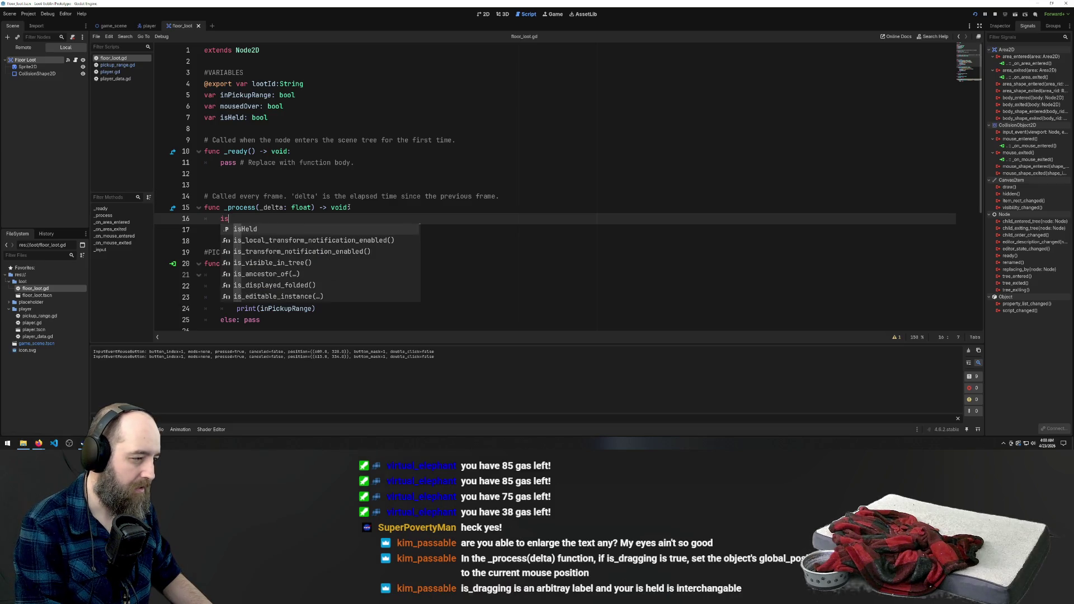
type("Drag")
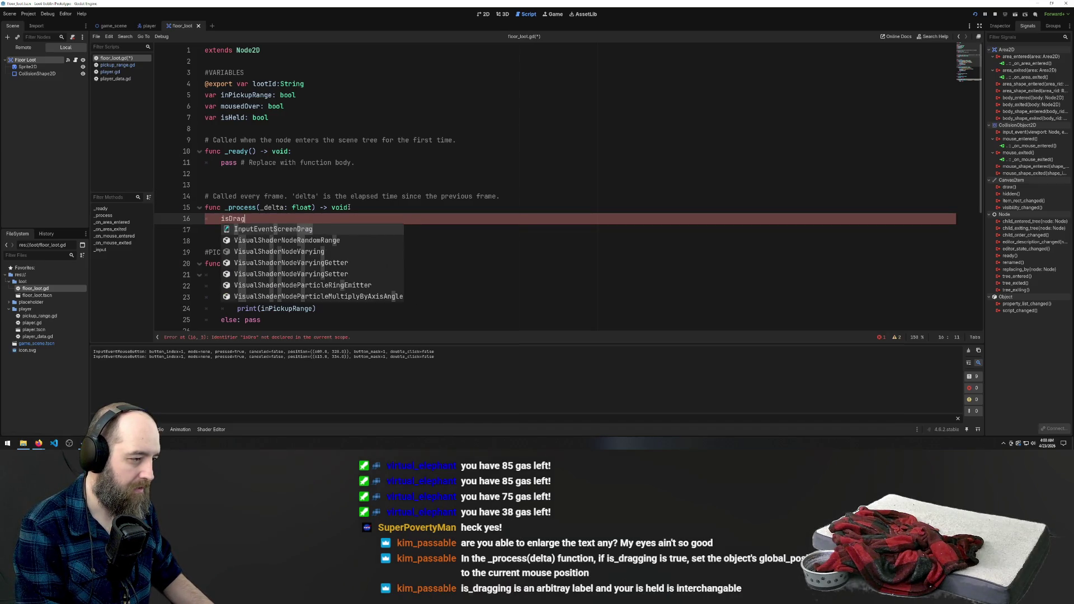
type("gi")
key("BackSpace")
key("BackSpace")
key("BackSpace")
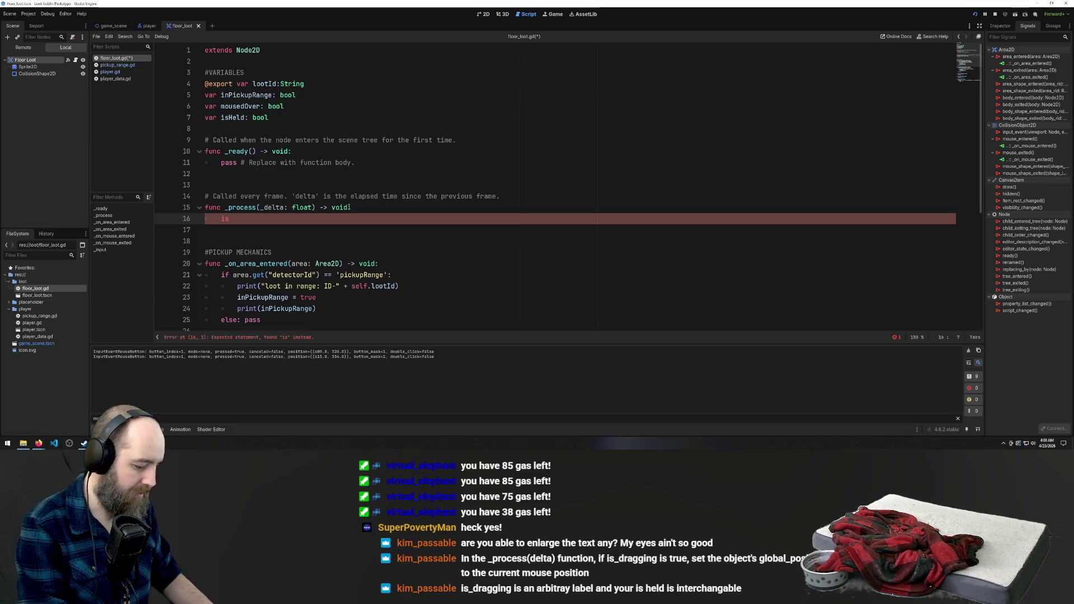
type("_d")
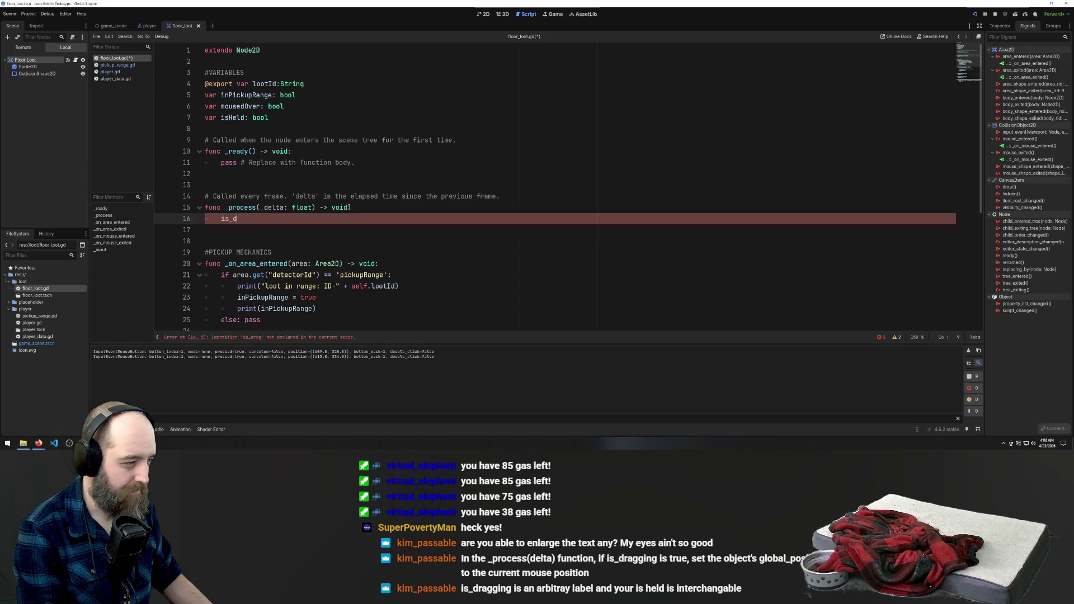
type("ragself.")
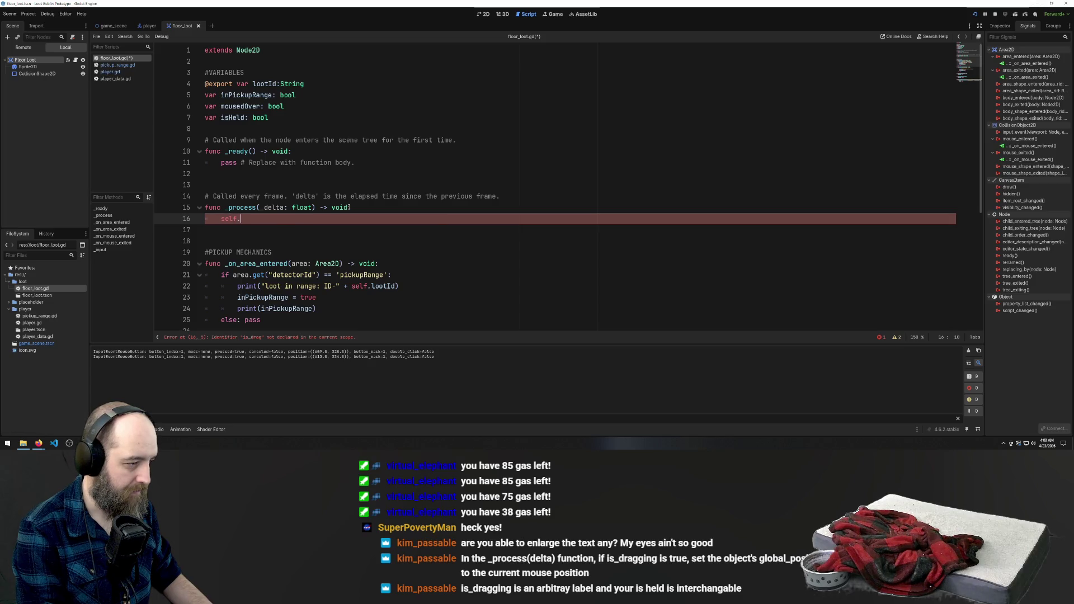
type("isDra")
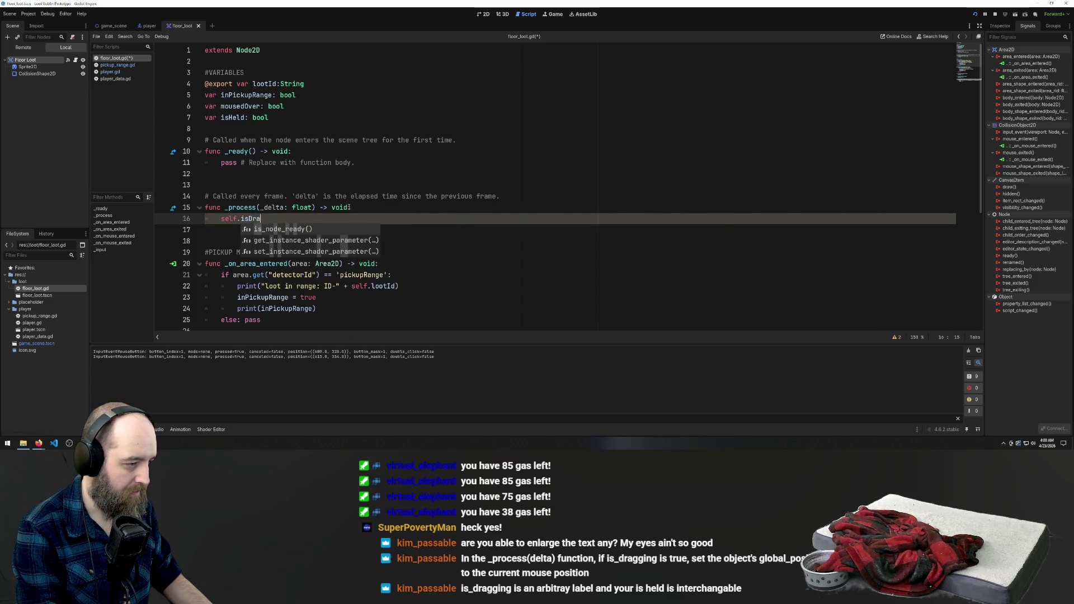
key("BackSpace")
key("BackSpace")
key("BackSpace")
type("_")
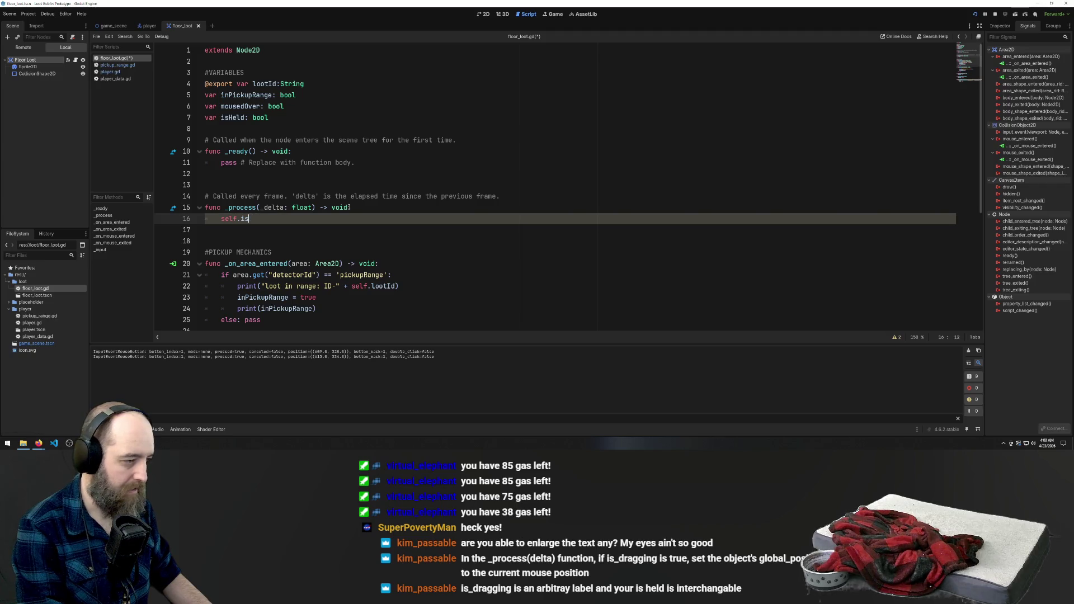
type("dra")
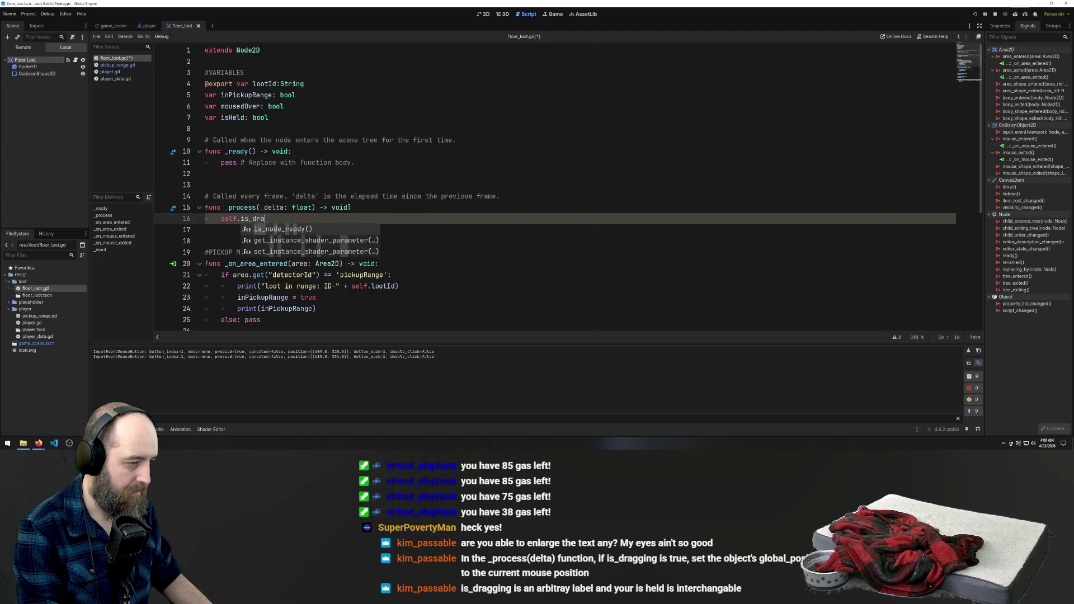
type("g")
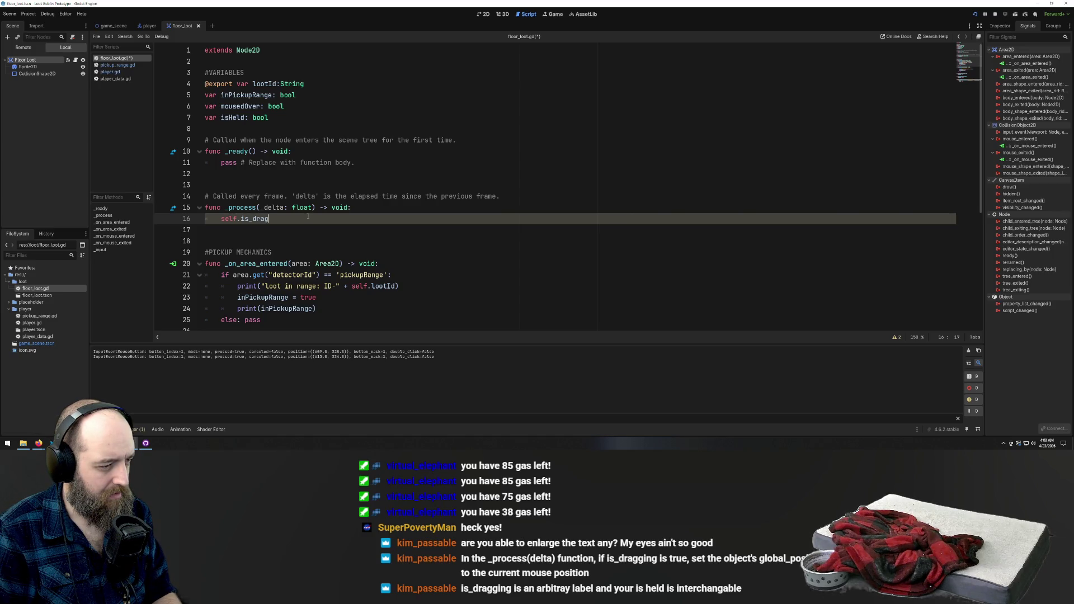
key("shift+Left")
key("shift+Left")
key("shift+Left")
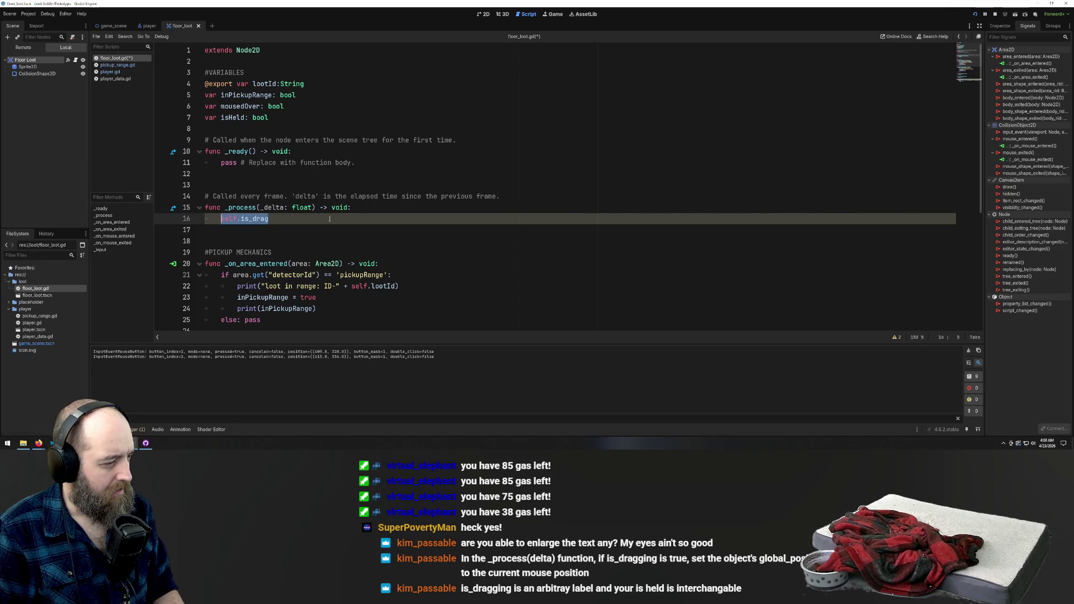
scroll(313, 216, "down", 1)
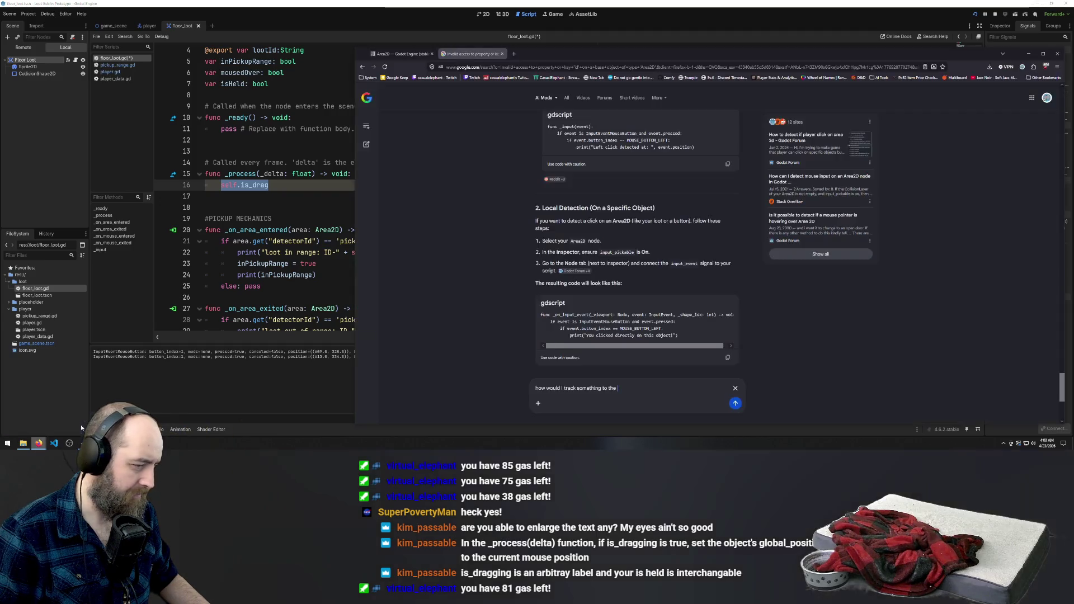
left_click(38, 443)
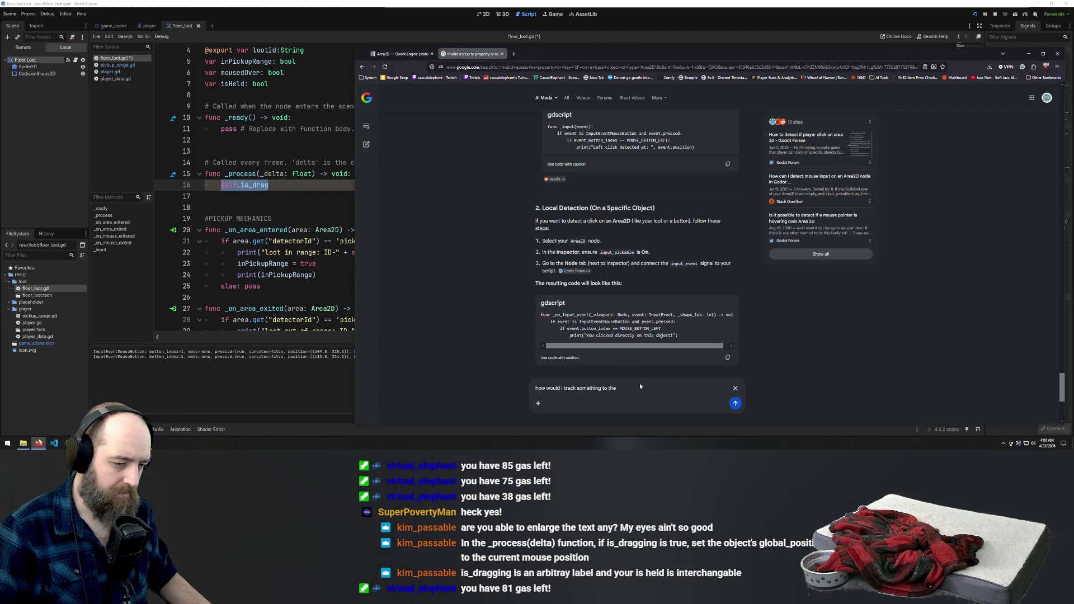
Finish the question with 'mouse?', submit it, and read through the AI answer
type("mouse?")
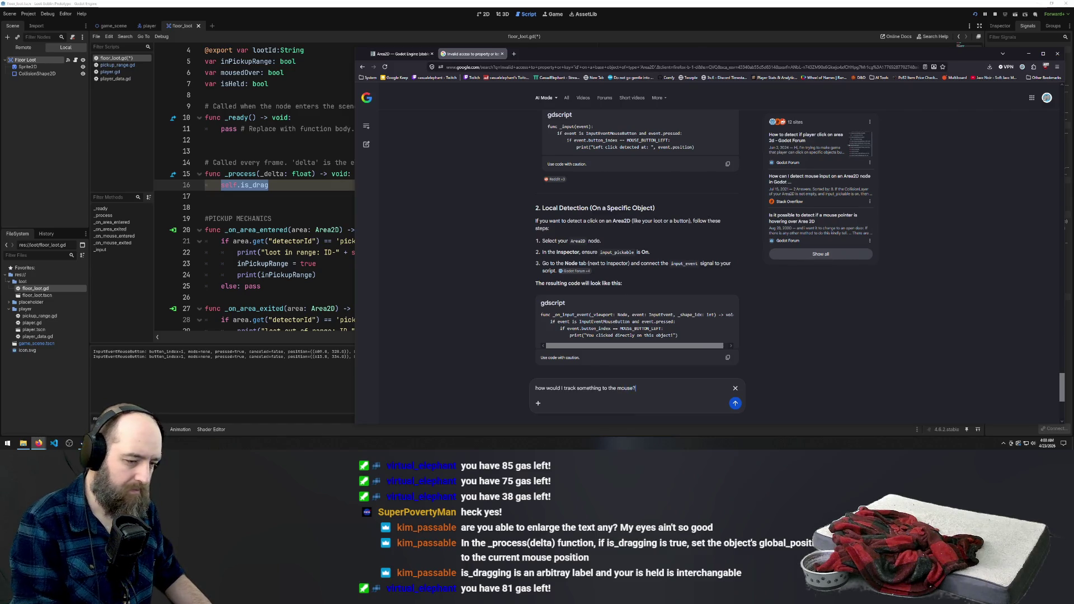
key("Return")
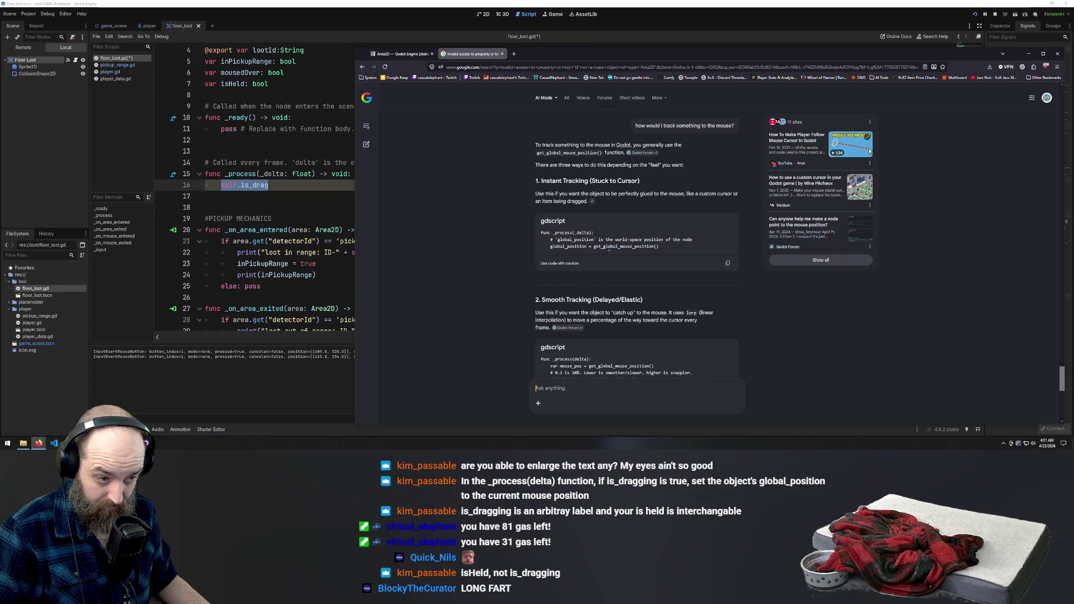
scroll(672, 246, "down", 3)
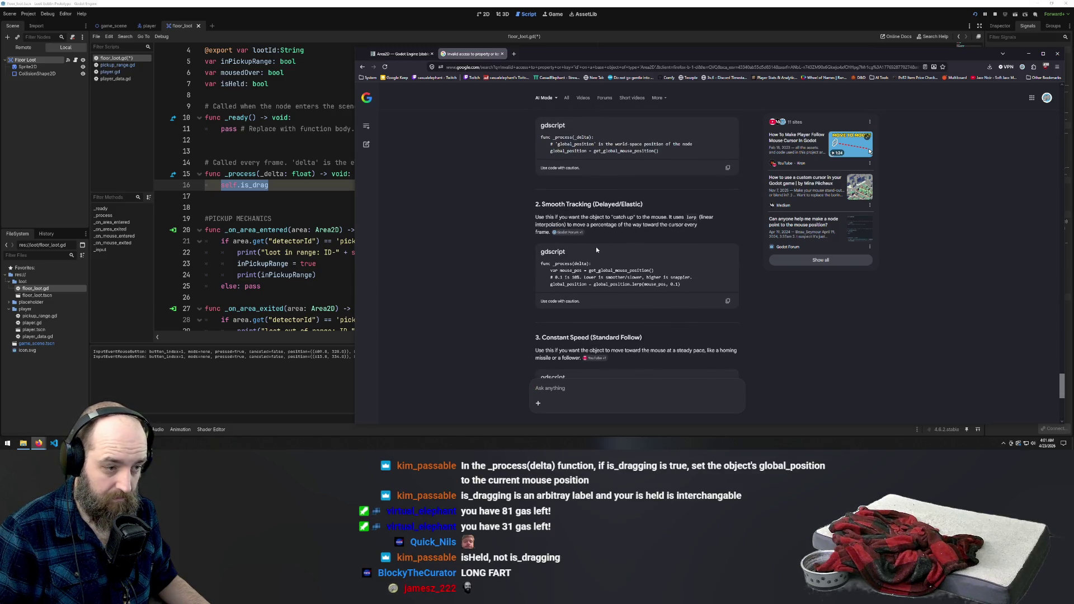
scroll(551, 223, "down", 1)
scroll(551, 222, "down", 1)
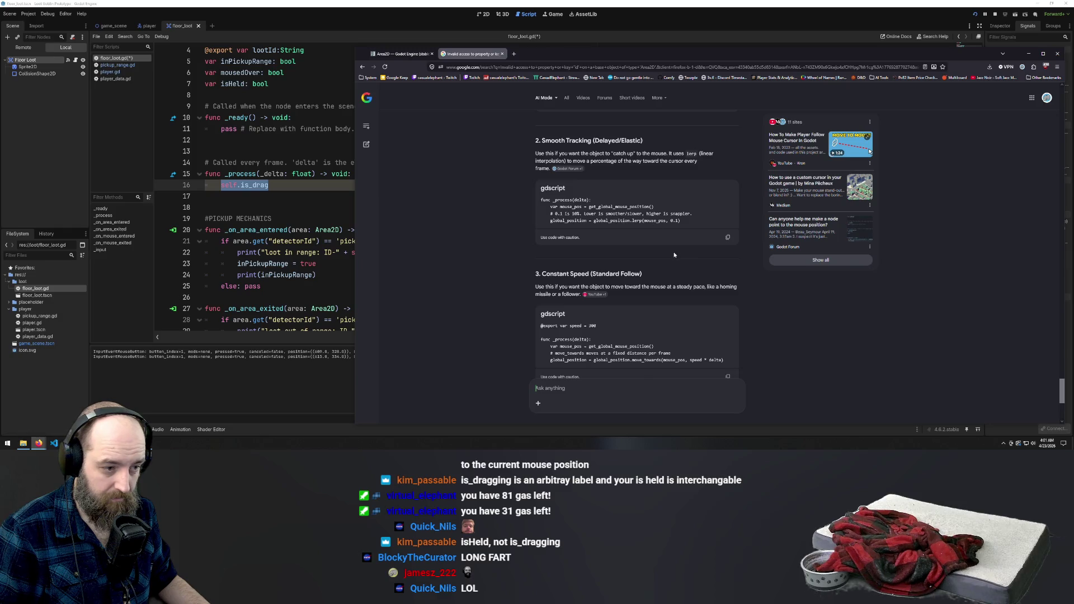
scroll(674, 254, "down", 1)
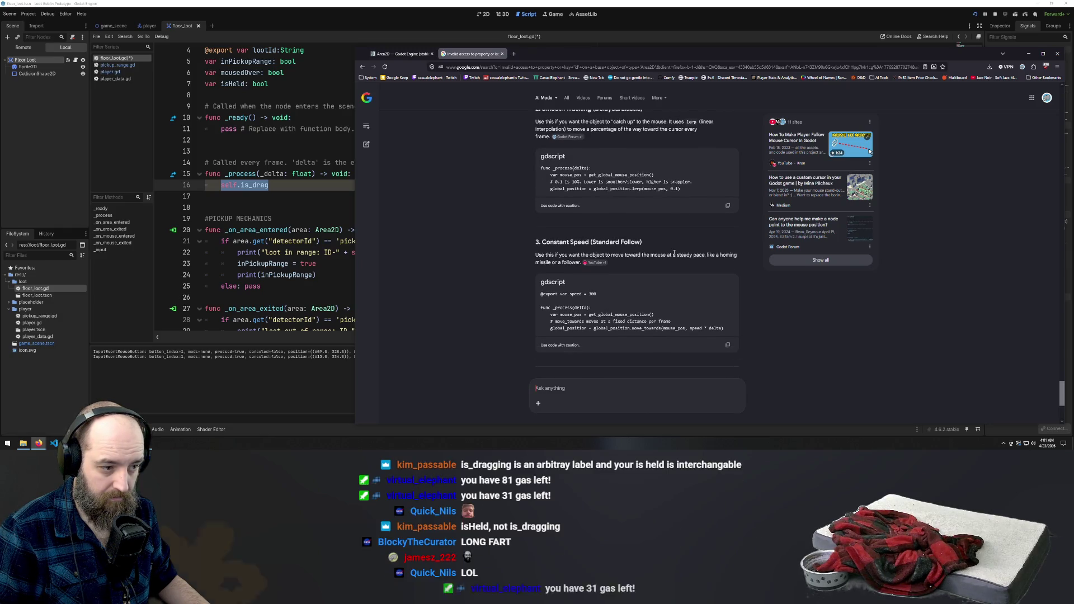
scroll(590, 263, "down", 2)
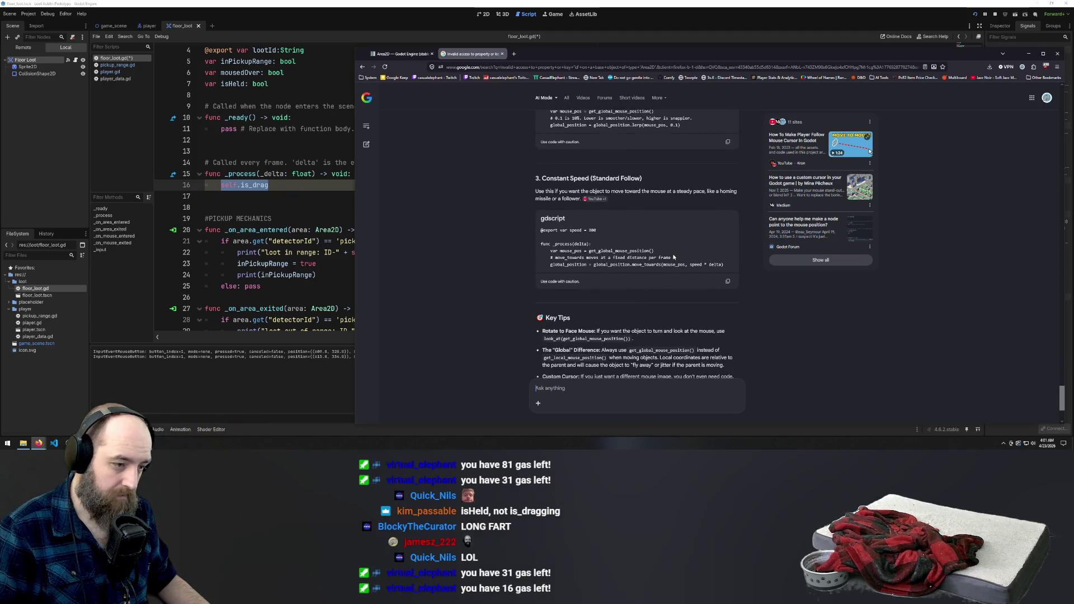
scroll(674, 255, "down", 3)
Select the '3. Constant Speed' code example and return to Godot
scroll(674, 255, "up", 3)
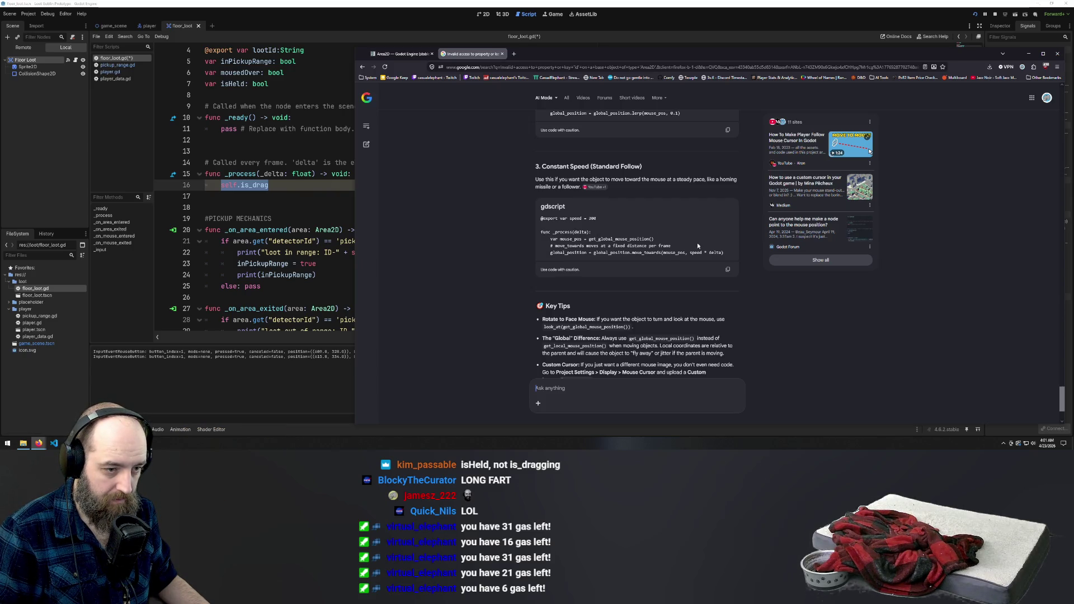
left_click_drag(725, 254, 418, 235)
key("ctrl+c")
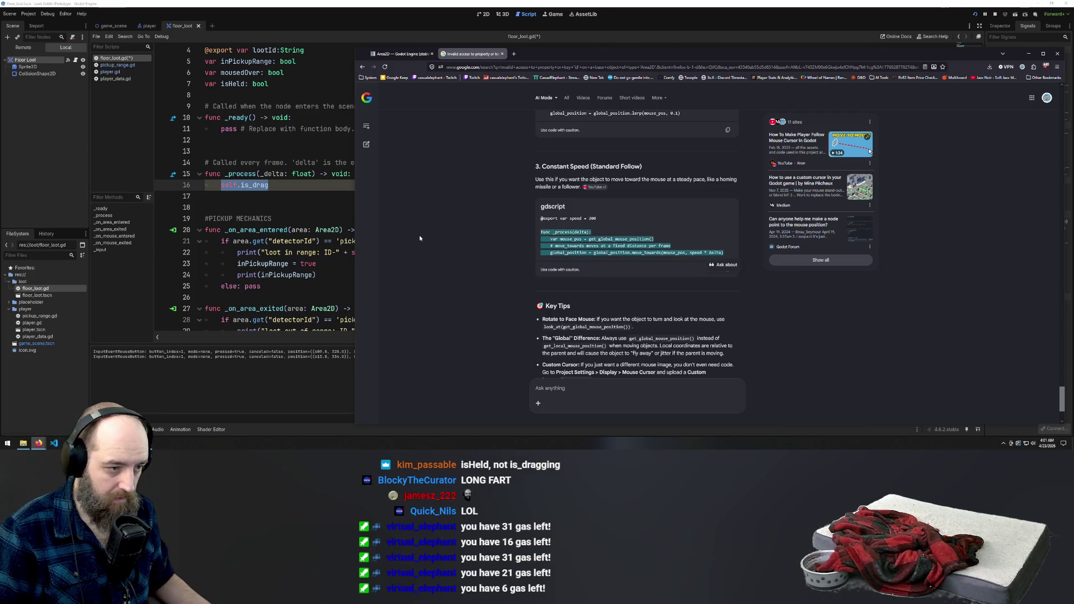
key("alt+Tab")
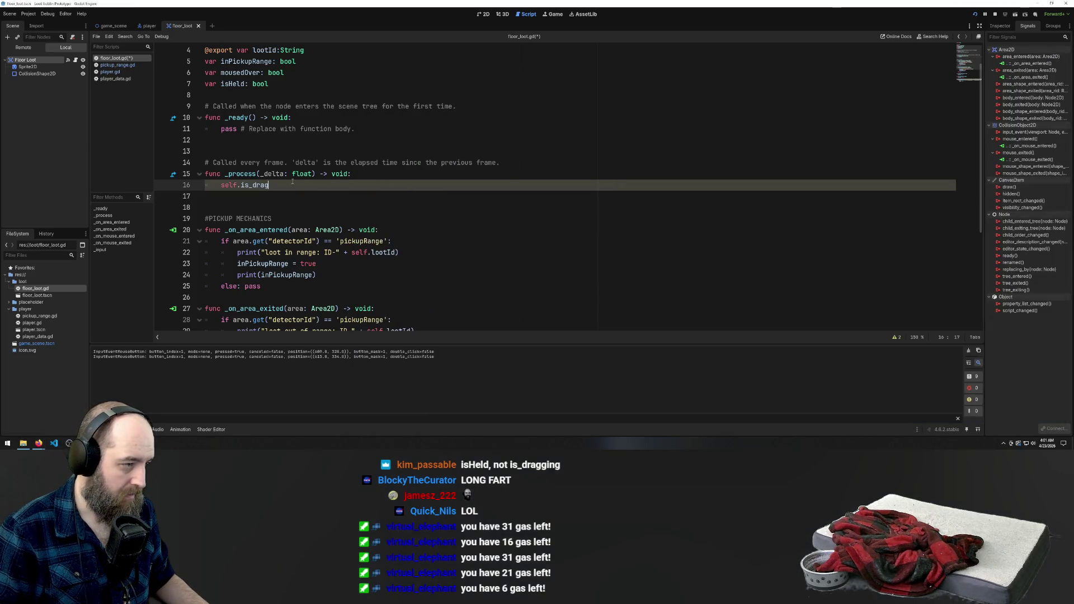
Replace the self.is_drag line with the copied follow snippet, then undo the attempt
left_click_drag(268, 185, 168, 186)
key("ctrl+v")
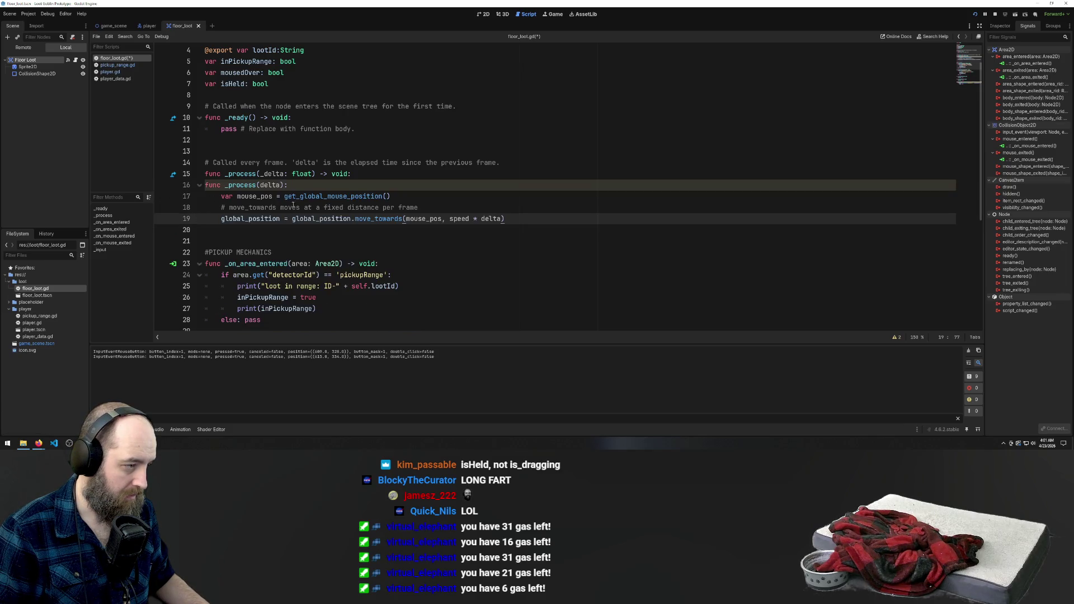
left_click(295, 186)
key("shift+Home")
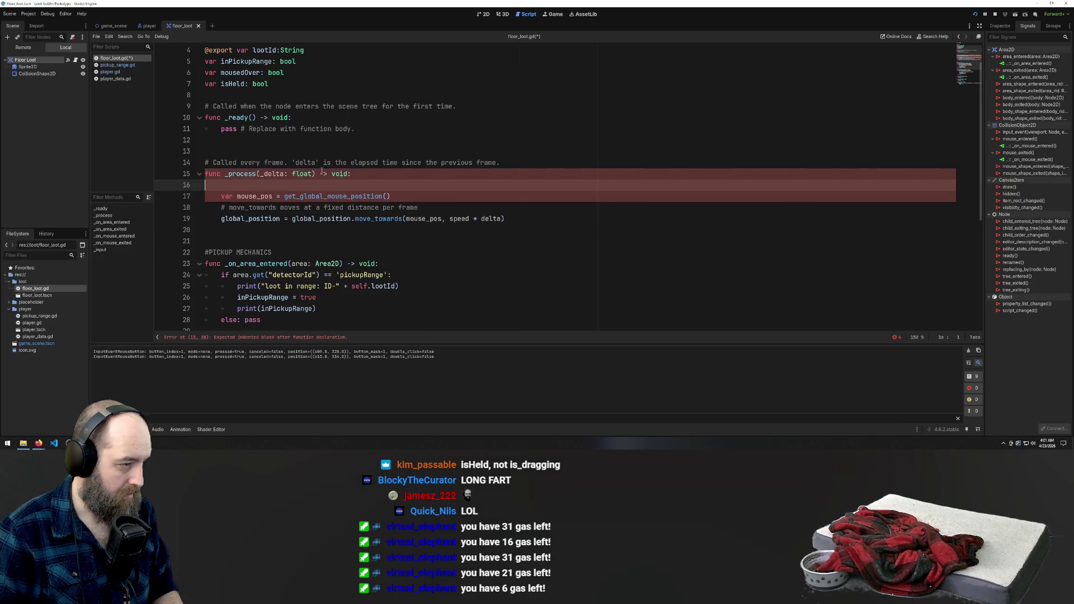
key("BackSpace")
key("BackSpace")
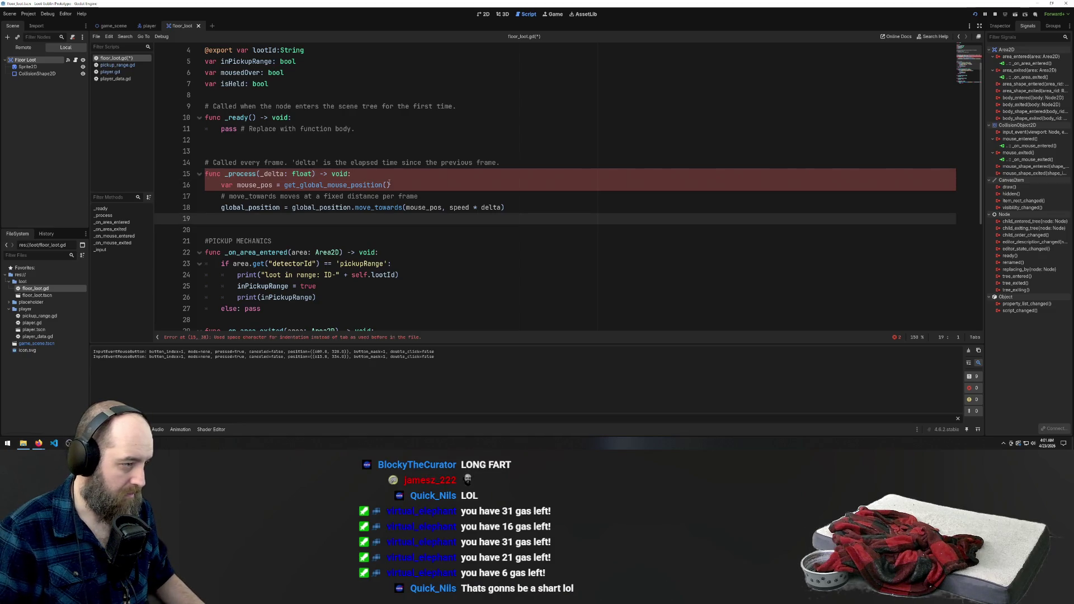
left_click(392, 185)
key("ctrl+z")
key("ctrl+z")
key("ctrl+z")
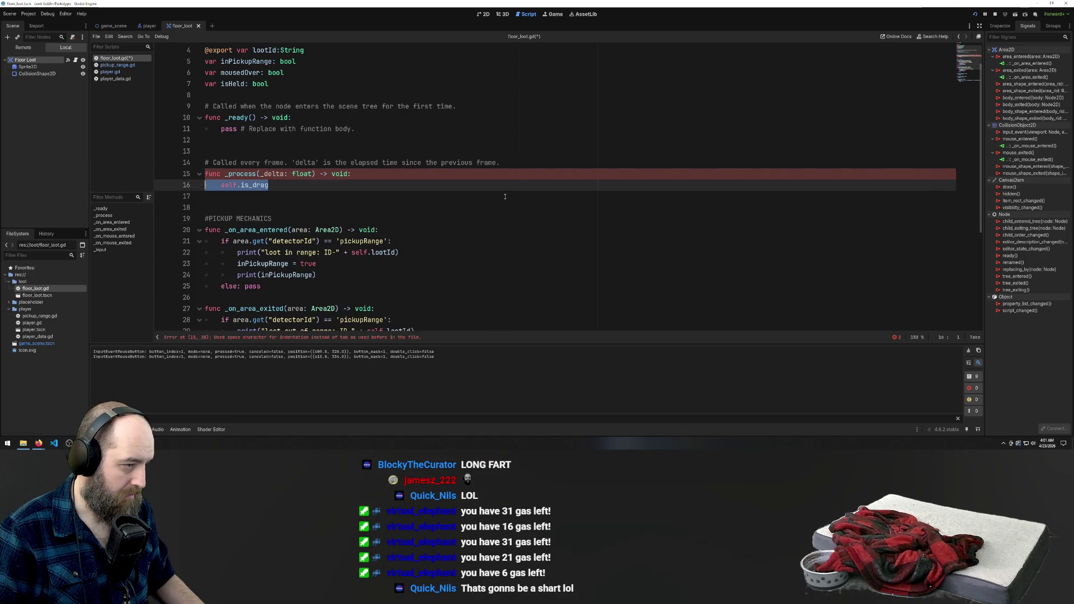
key("ctrl+z")
Paste the snippet again and remove its duplicate func _process line
key("ctrl+v")
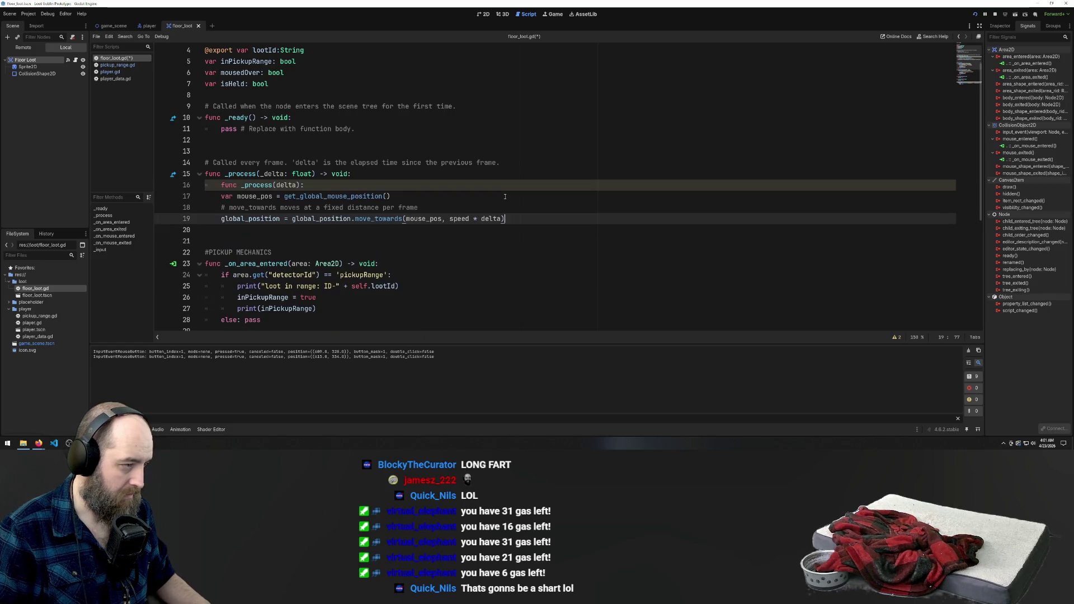
left_click_drag(321, 188, 148, 177)
left_click(374, 188)
key("shift+Home")
key("shift+Home")
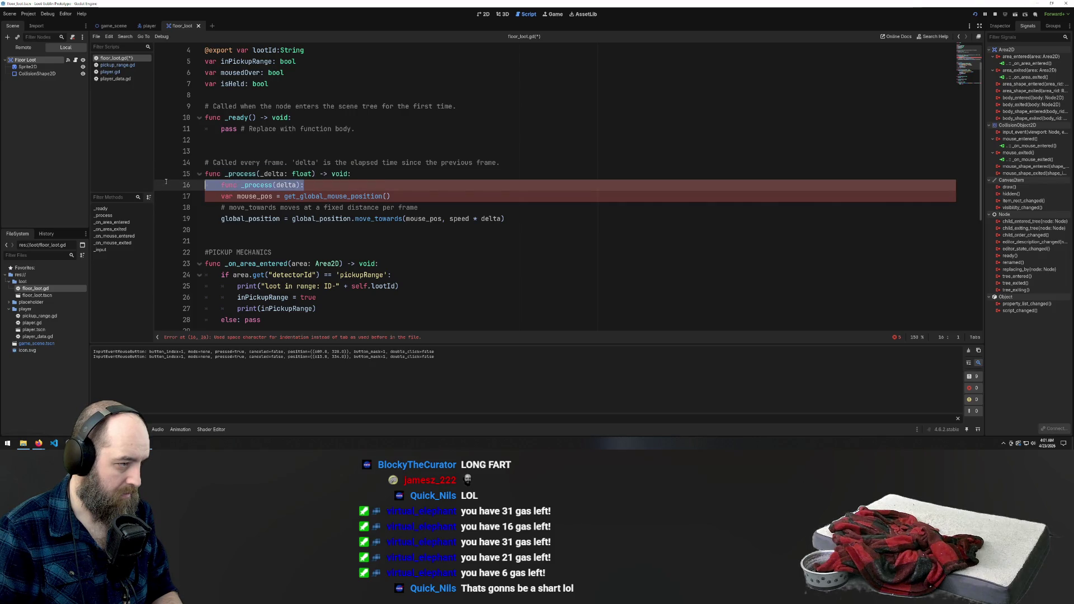
key("BackSpace")
key("Delete")
Re-indent the mouse_pos and global_position lines with tabs and delete the move_towards comment
left_click(374, 241)
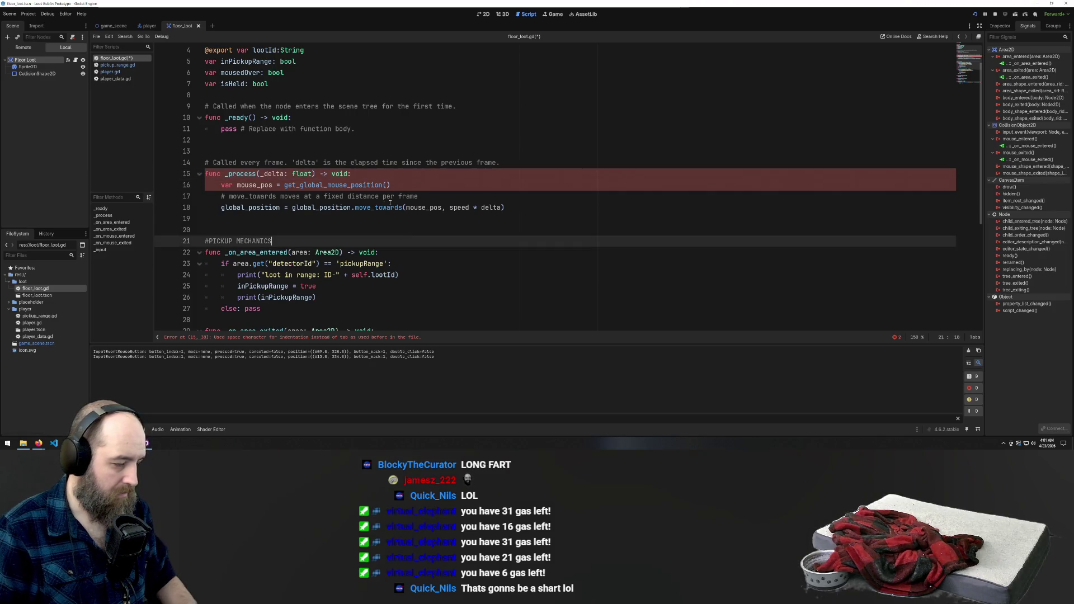
left_click(380, 195)
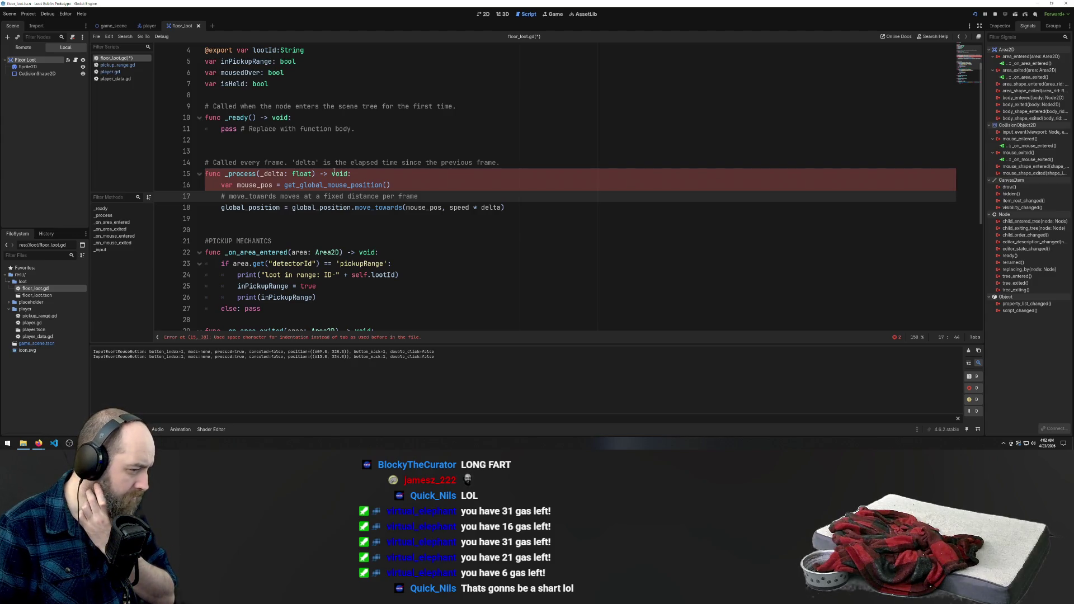
key("Up")
key("Home")
key("BackSpace")
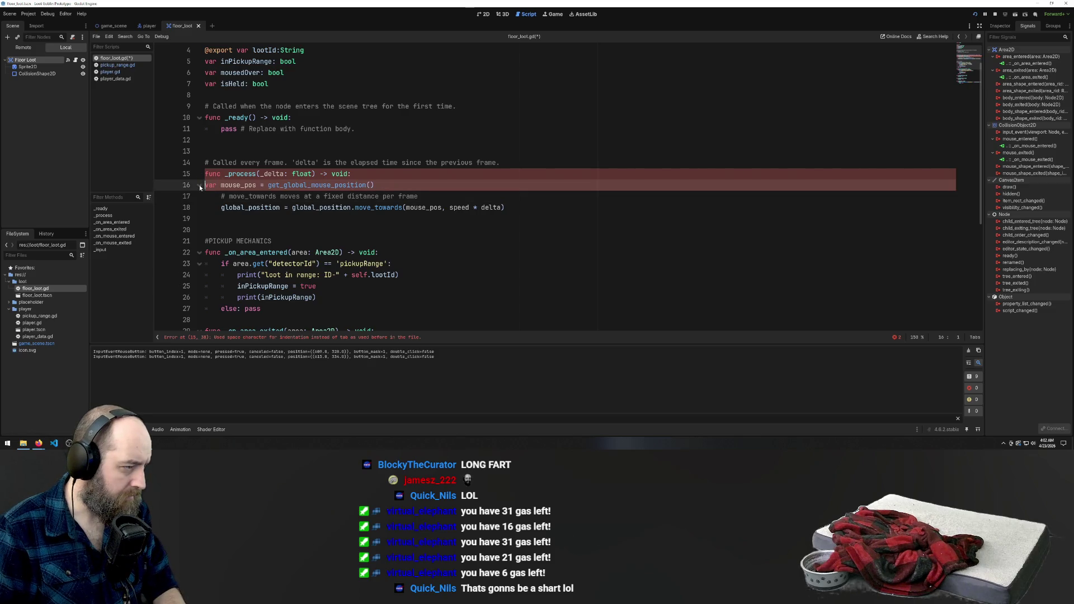
key("Tab")
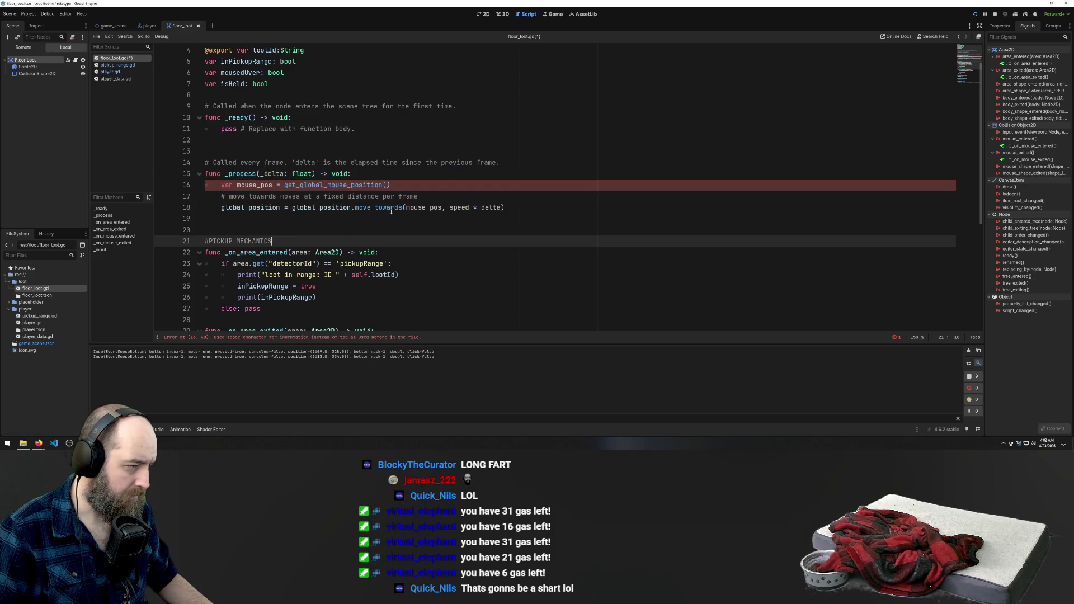
left_click(382, 195)
mouse_move(342, 183)
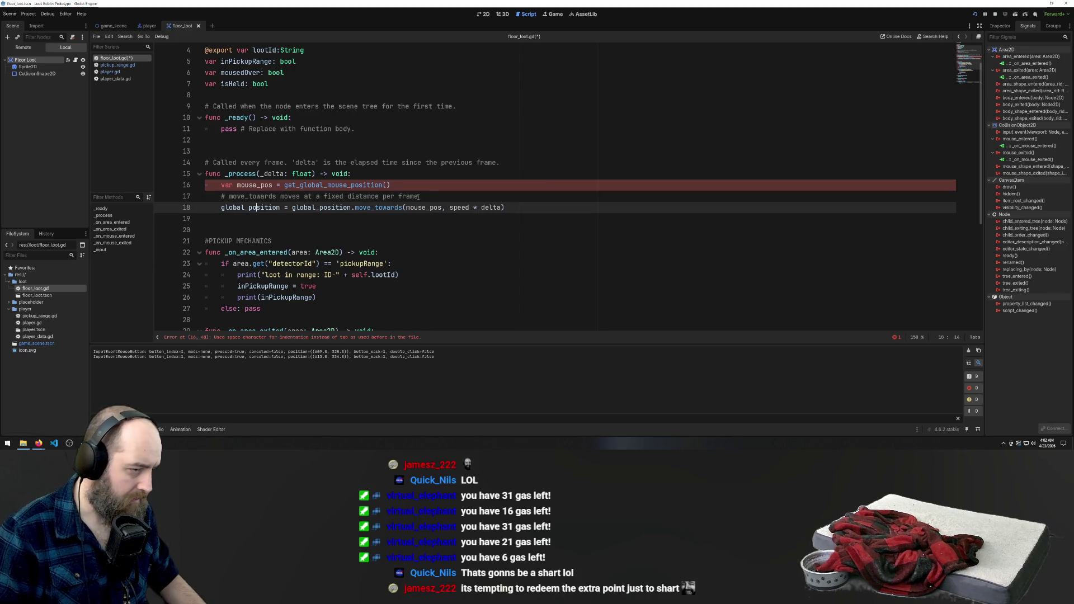
mouse_move(419, 196)
left_mouse_down()
mouse_move(174, 192)
mouse_move(204, 207)
left_mouse_up()
key("Tab")
left_click_drag(419, 196, 127, 197)
key("BackSpace")
key("BackSpace")
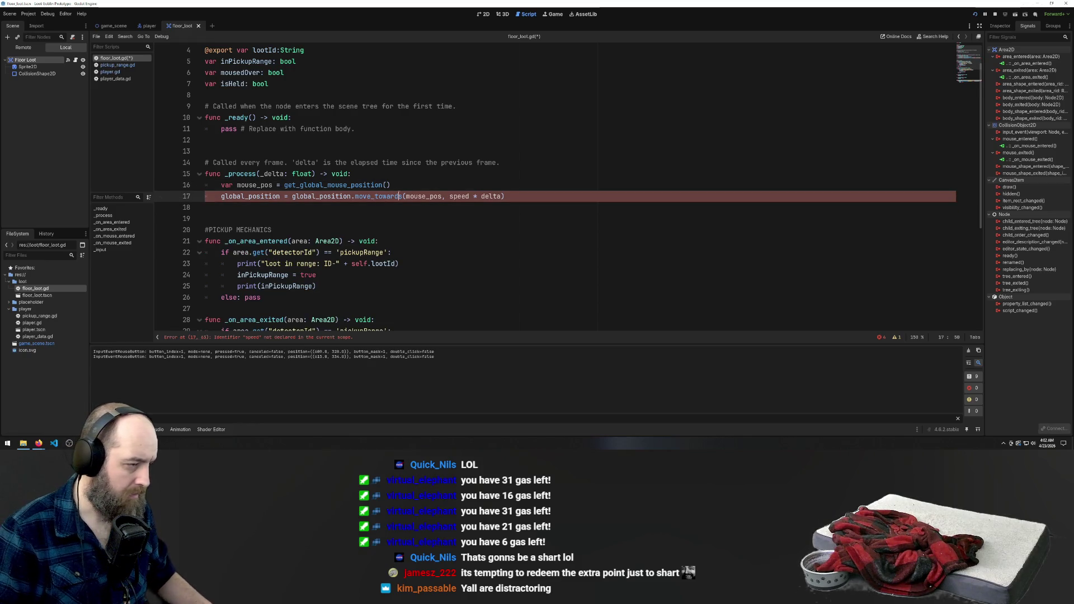
Save floor_loot.gd and run the project, which errors on undeclared 'speed'
key("ctrl+s")
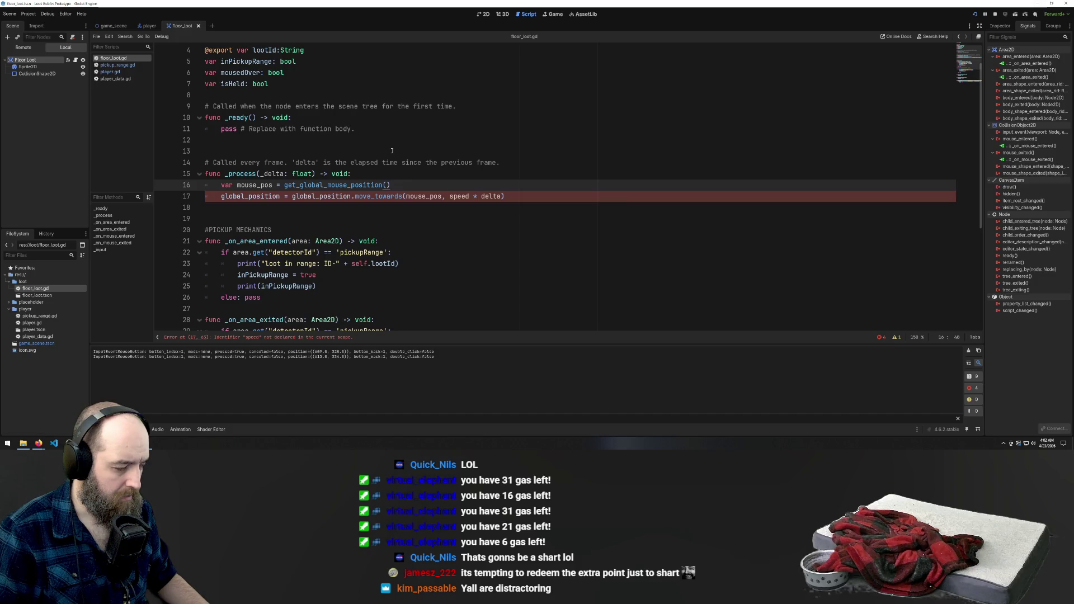
mouse_move(254, 170)
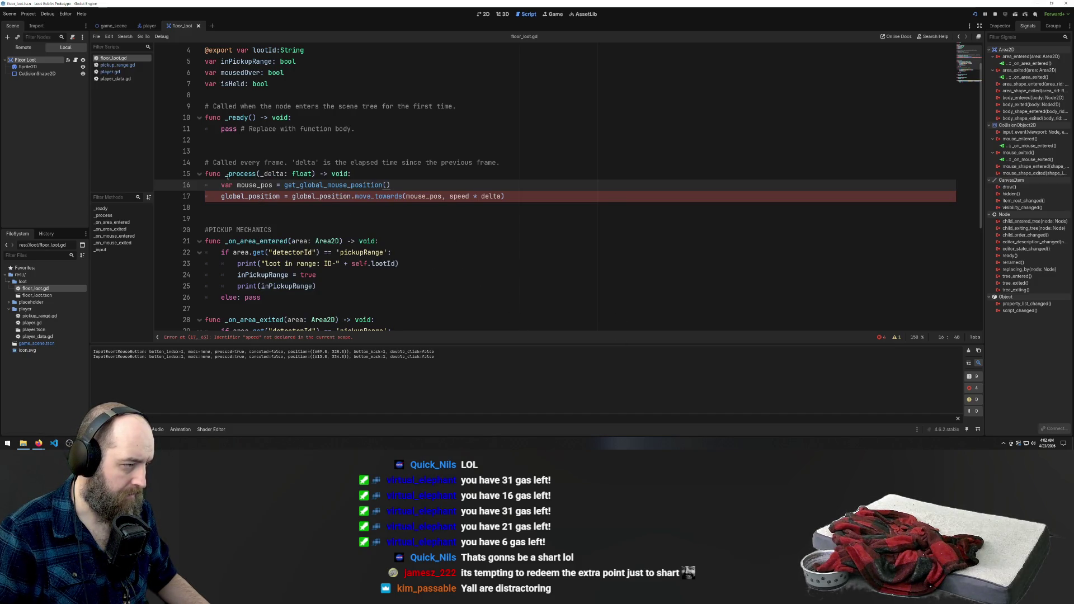
left_click(454, 249)
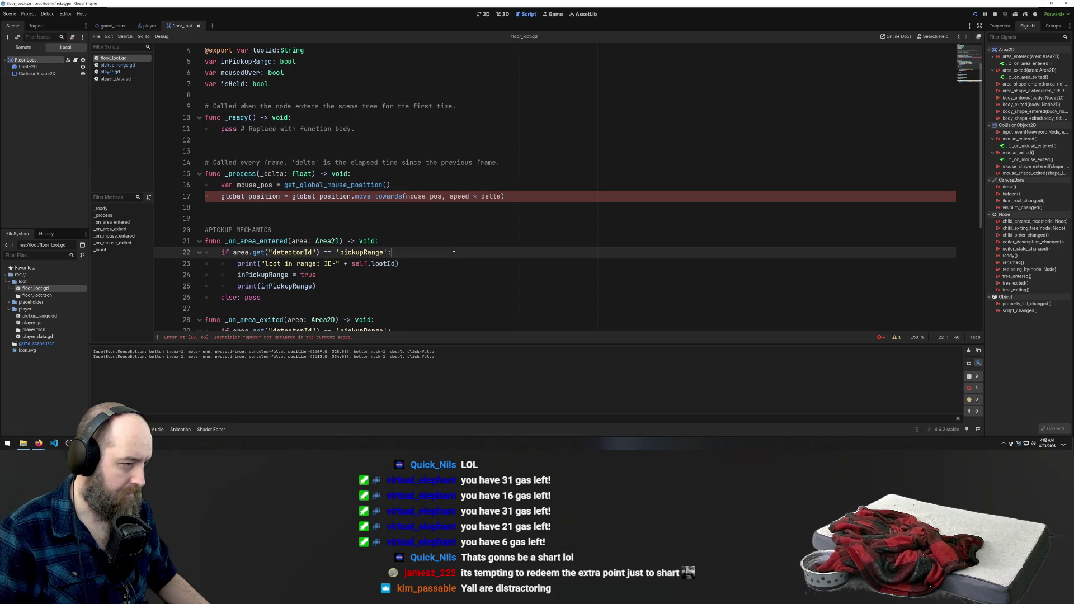
key("F5")
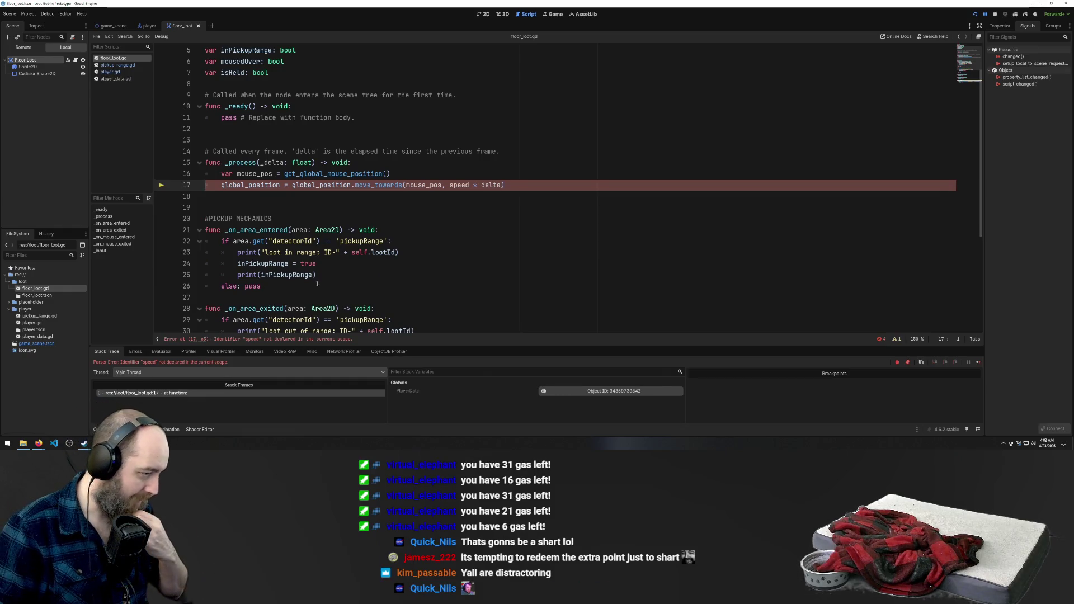
Replace 'move_towards(mouse_pos, speed * delta)' on line 17 with 'set', leaving 'global_position.set'
scroll(364, 174, "up", 2)
scroll(447, 176, "down", 3)
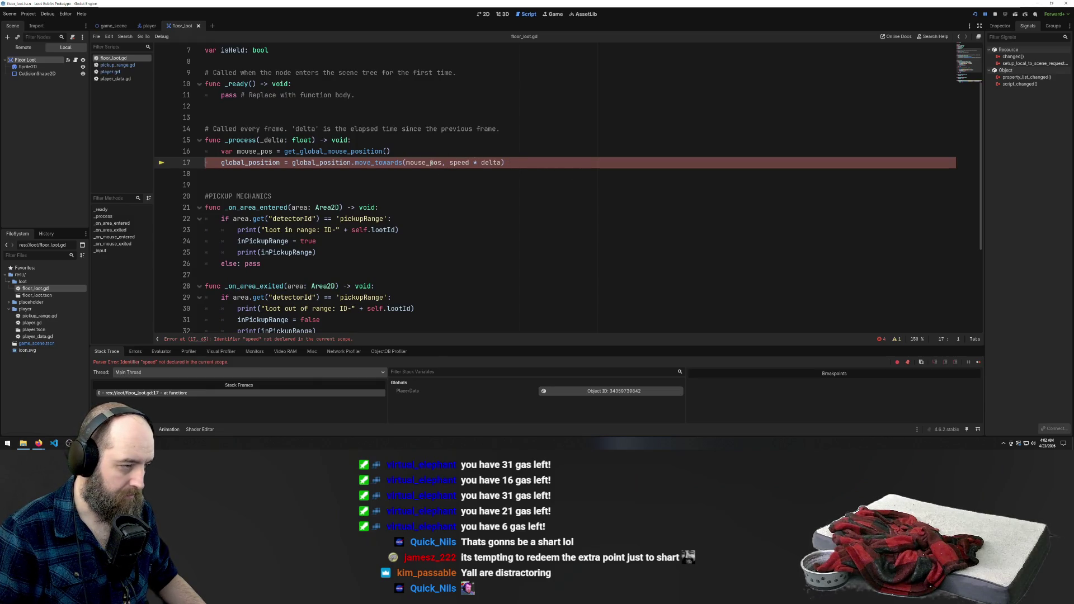
key("Down")
key("Down")
key("Down")
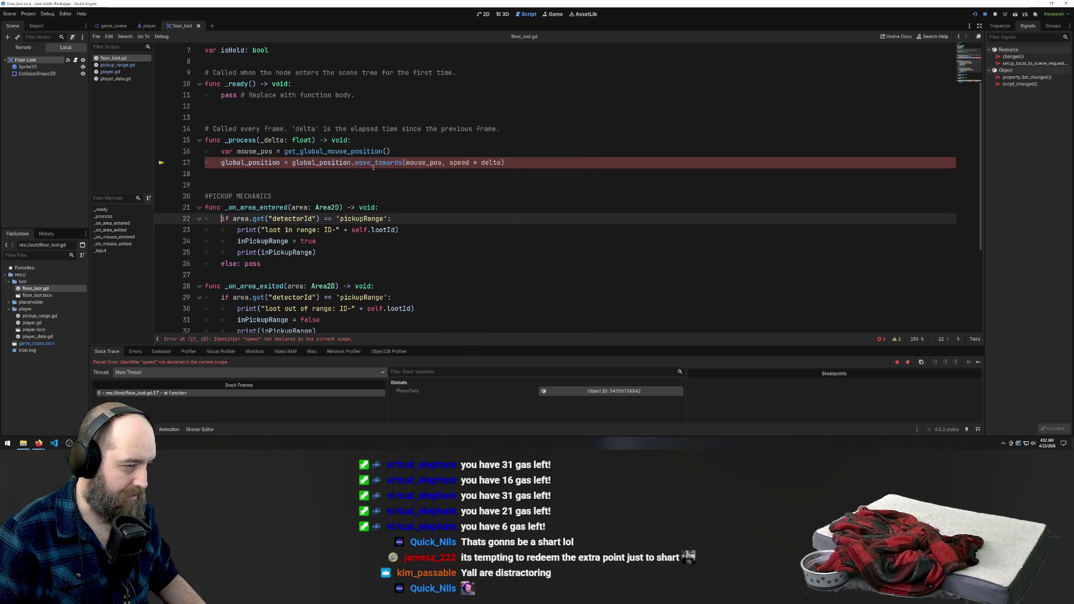
mouse_move(503, 162)
left_mouse_down()
mouse_move(332, 162)
mouse_move(355, 163)
left_mouse_up()
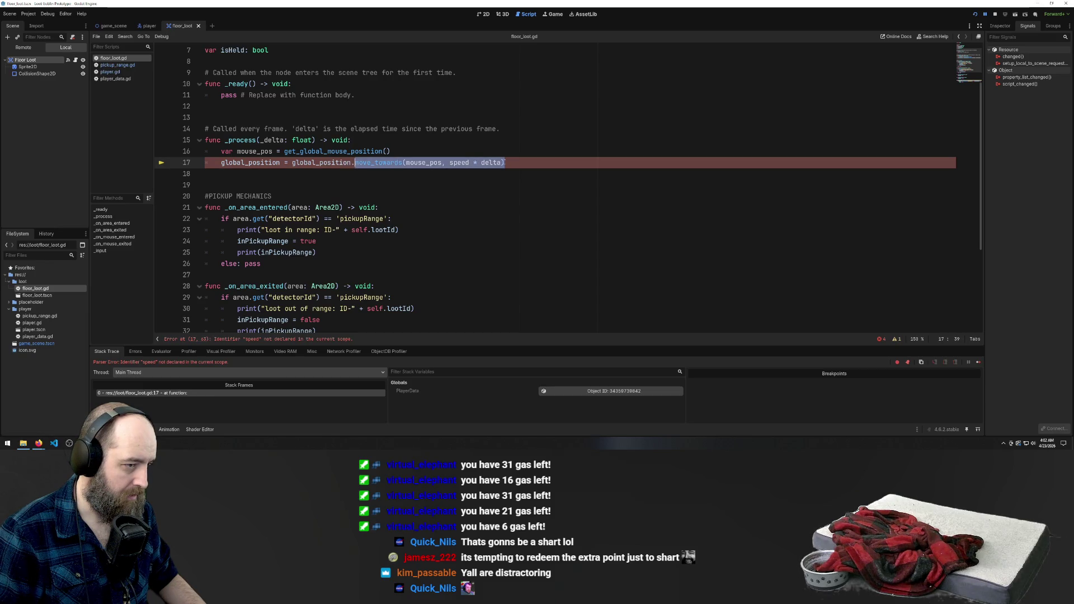
left_click(443, 163)
left_click_drag(443, 162, 406, 162)
mouse_move(502, 163)
left_mouse_down()
mouse_move(344, 162)
mouse_move(355, 162)
left_mouse_up()
type("set")
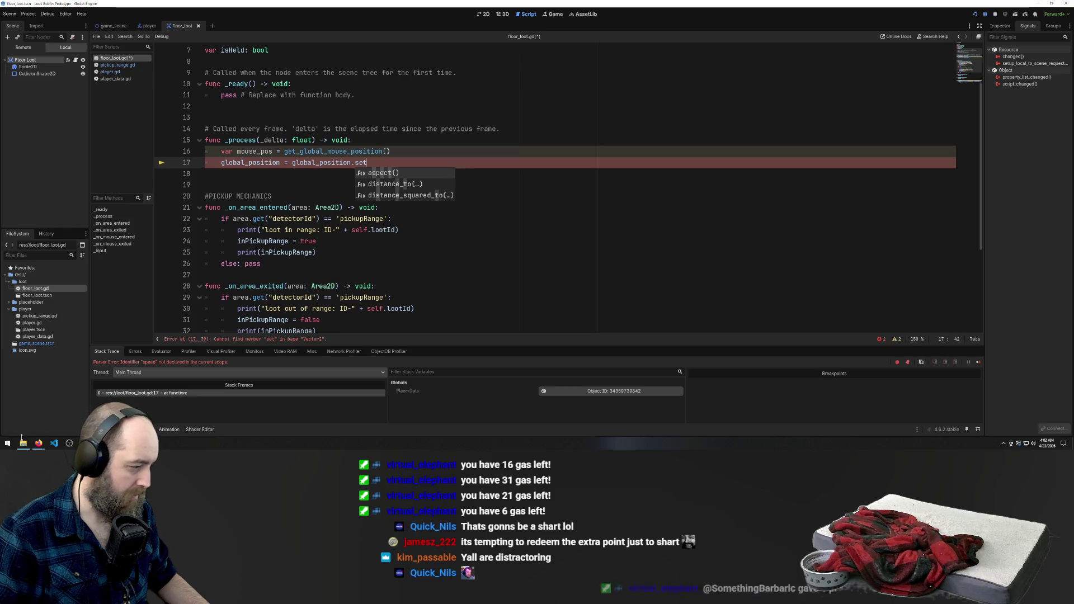
left_click(38, 443)
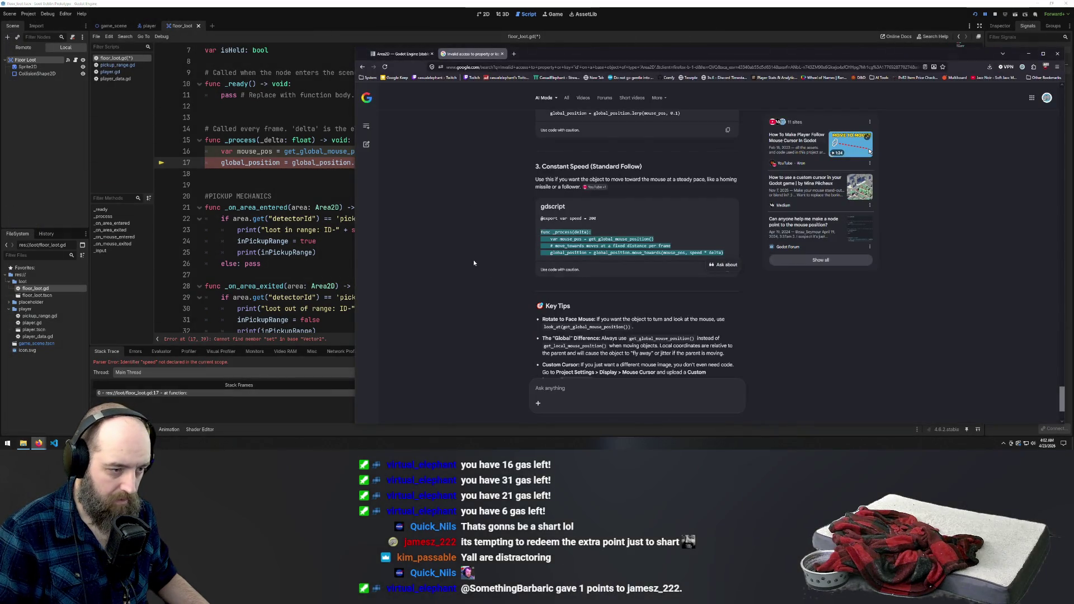
Review the AI answer's instant-follow and Smooth Tracking lerp code examples
left_click(620, 297)
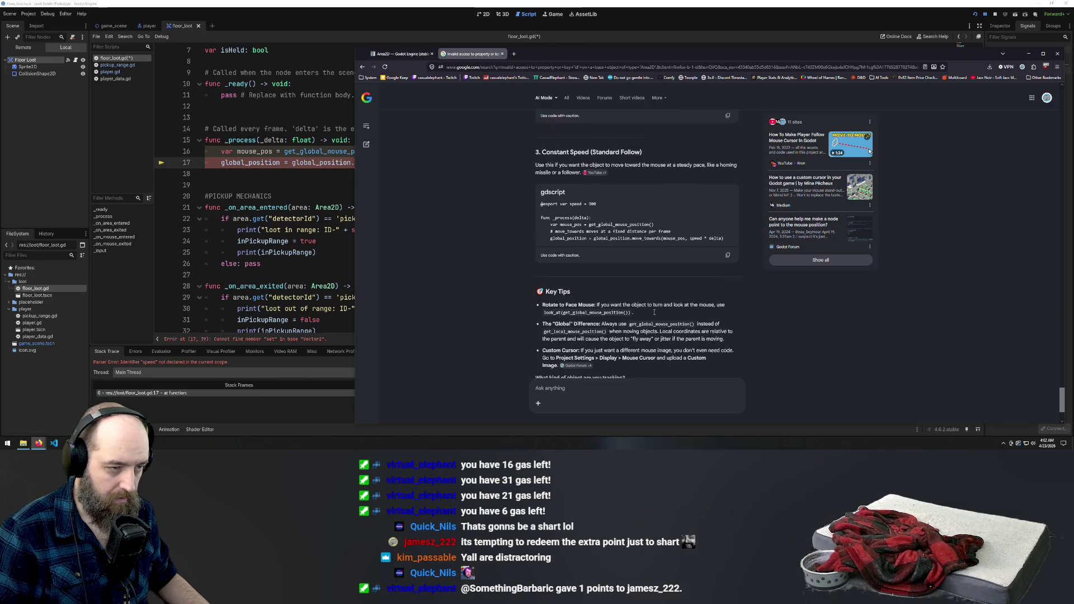
scroll(654, 312, "up", 4)
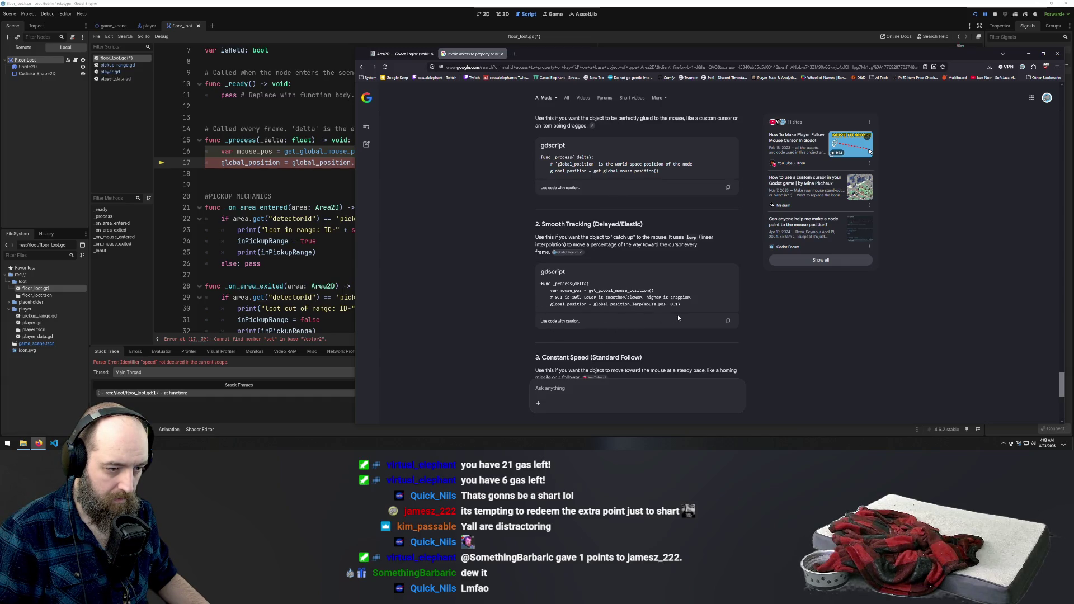
scroll(621, 310, "down", 1)
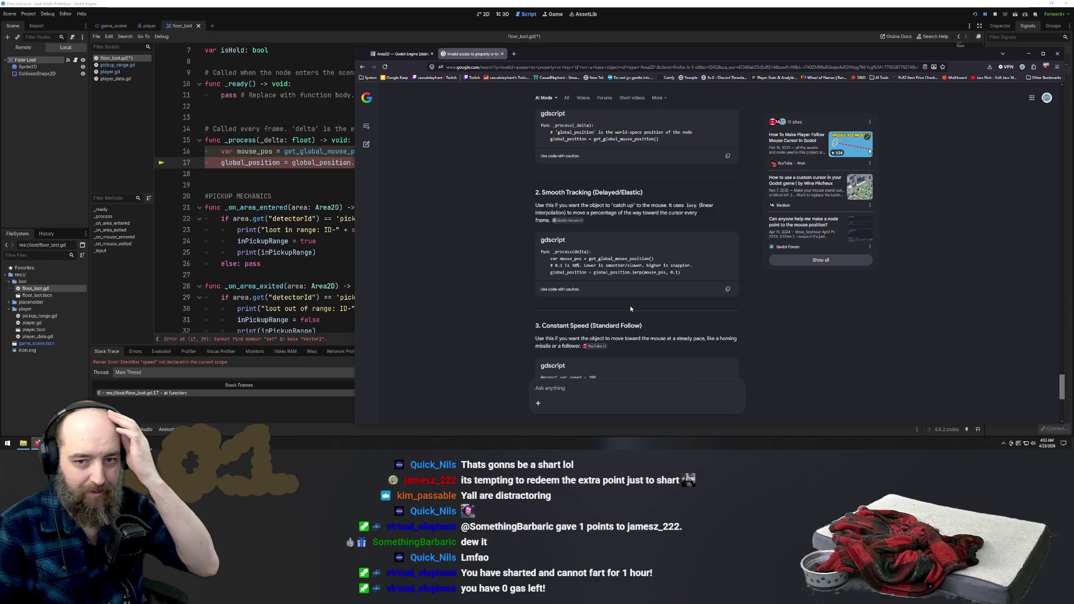
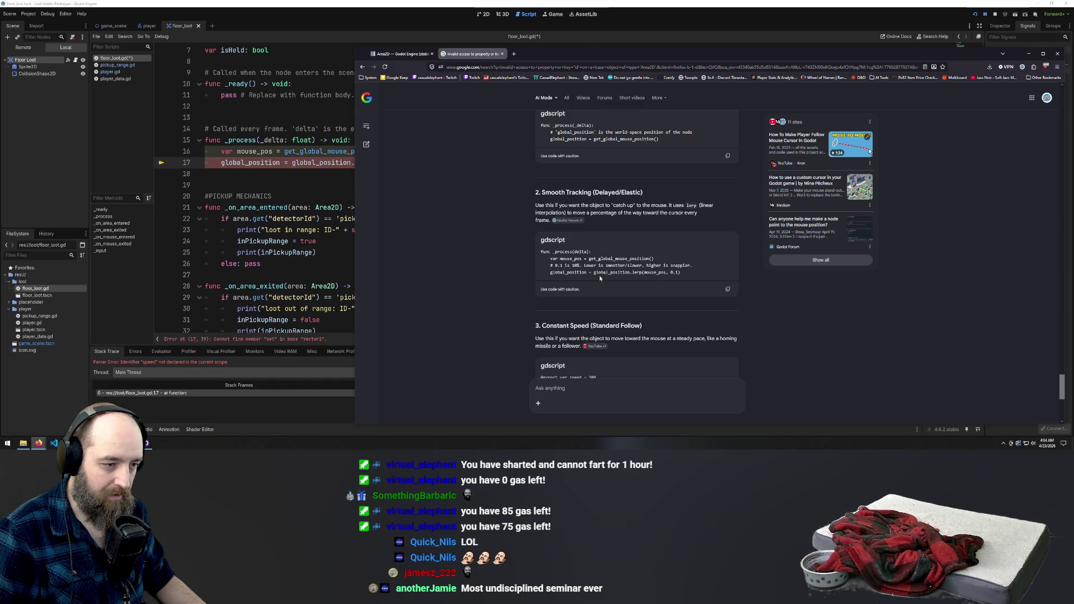
Back in the script, delete the stray '.set' from line 17 and select the value after 'global_position ='
left_click(278, 185)
left_click(404, 165)
key("BackSpace")
key("BackSpace")
key("BackSpace")
left_click_drag(351, 163, 285, 164)
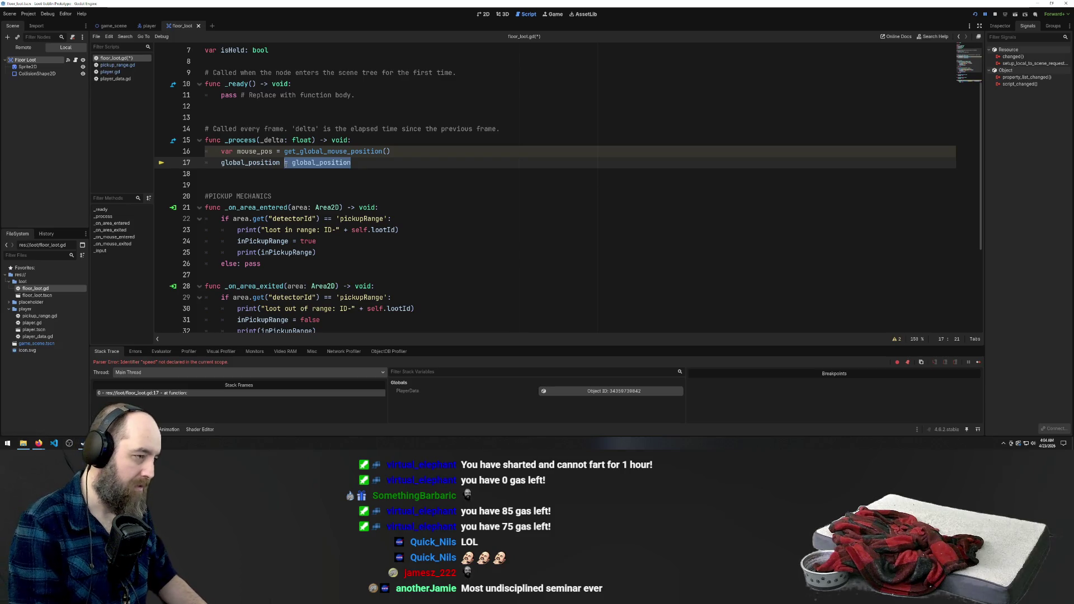
Replace mouse_pos on line 17 with get_global_mouse_position()
type("mouse_pos")
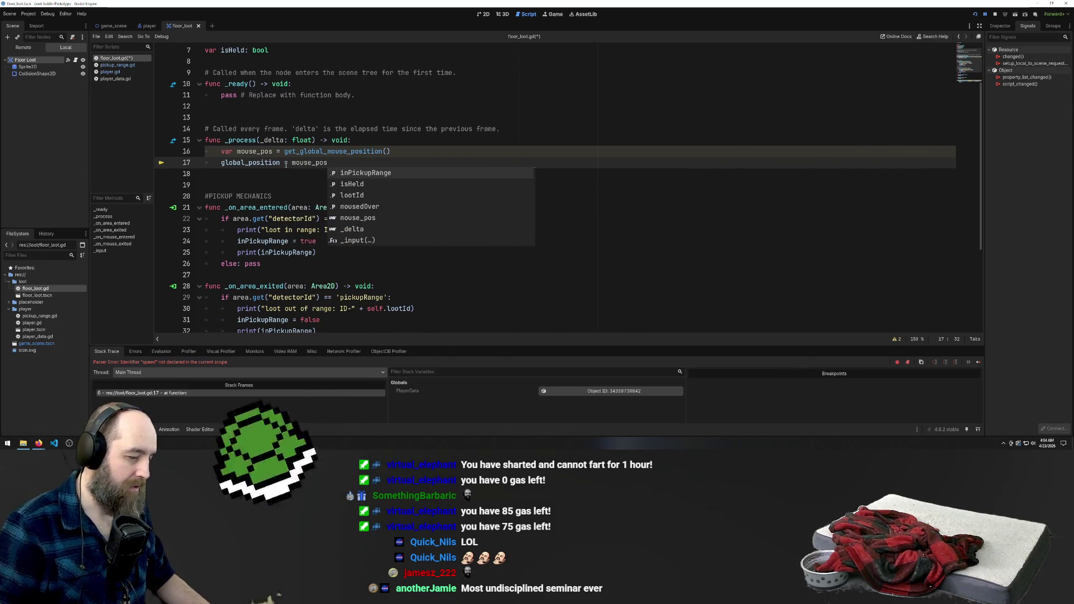
left_click(482, 129)
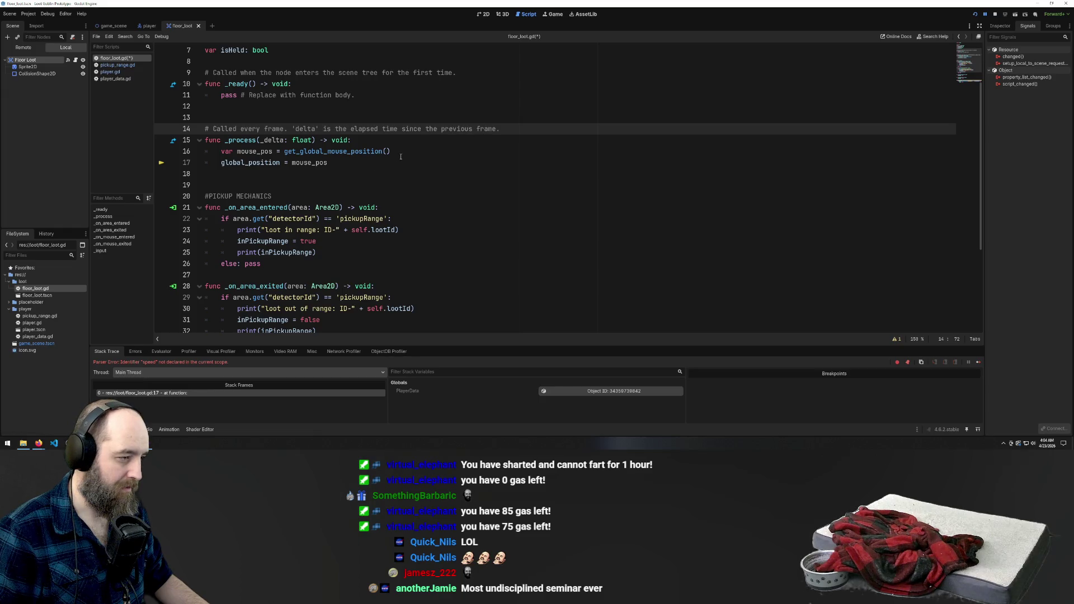
left_click_drag(401, 151, 285, 153)
key("ctrl+c")
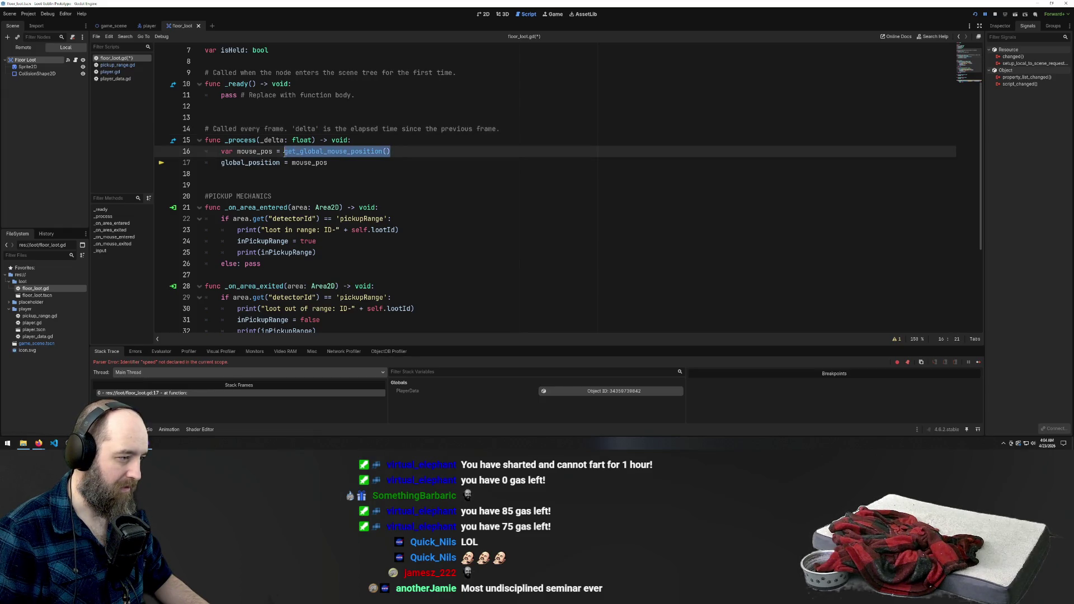
double_click(333, 163)
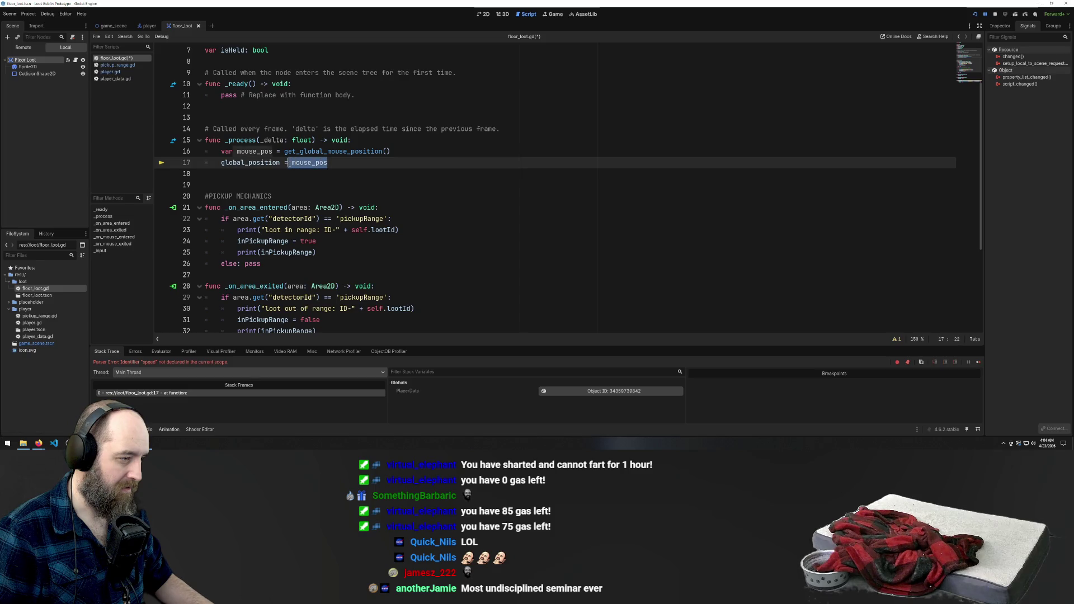
key("Left")
key("shift+End")
key("ctrl+v")
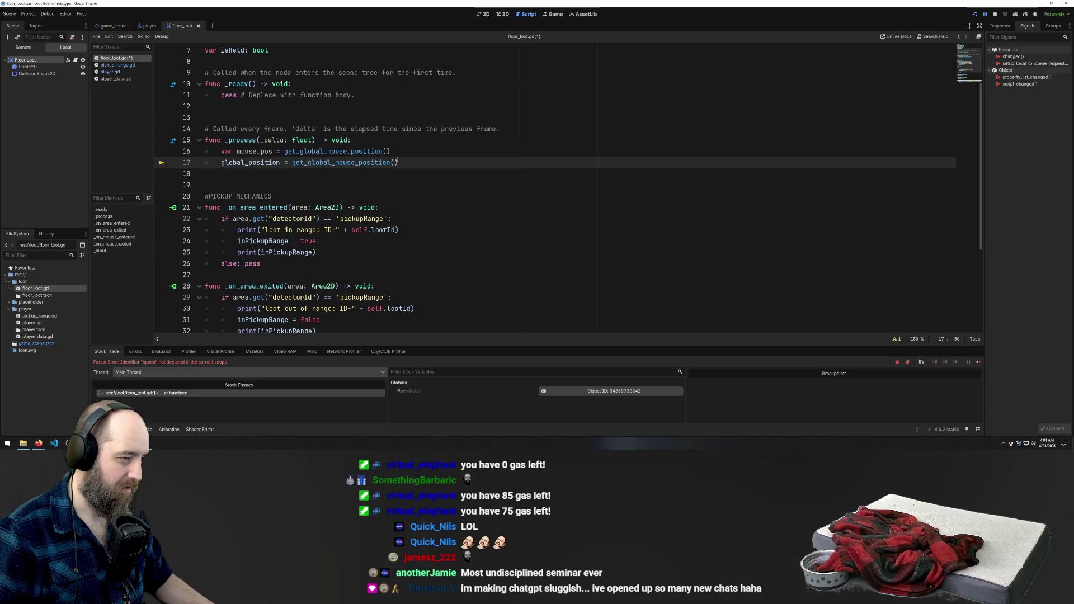
Delete the unused var mouse_pos line, save the script past the warning, and view the running game
left_click(404, 154)
key("shift+Up")
key("BackSpace")
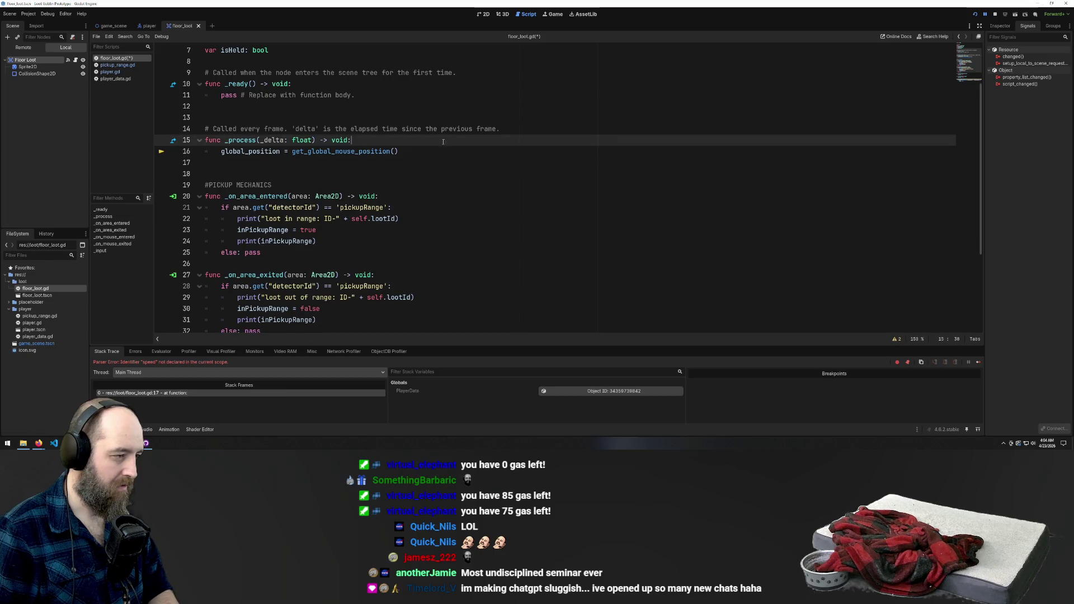
key("ctrl+s")
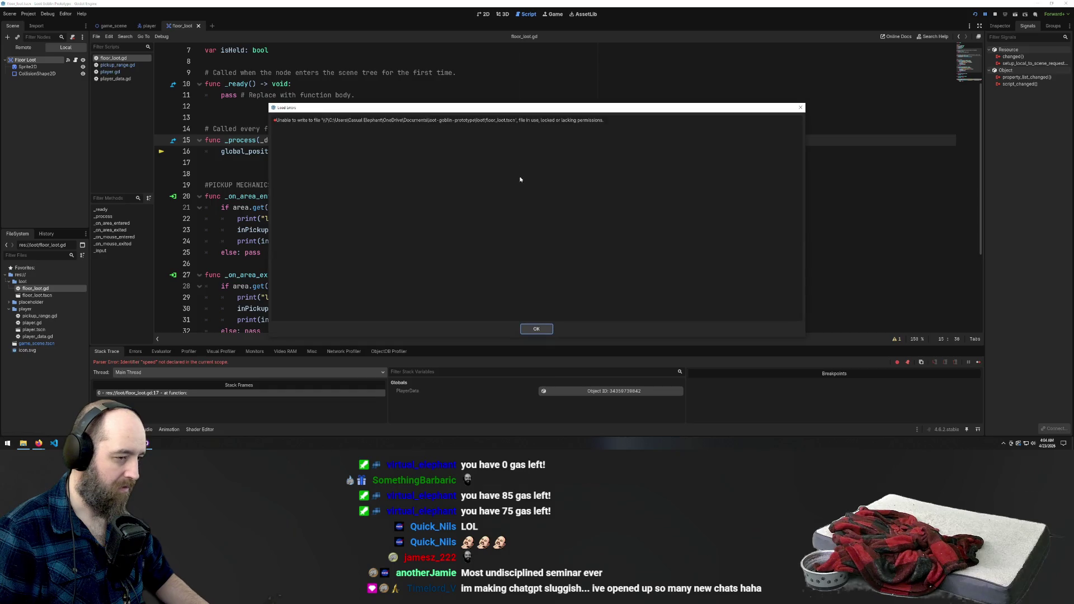
left_click(537, 327)
mouse_move(130, 443)
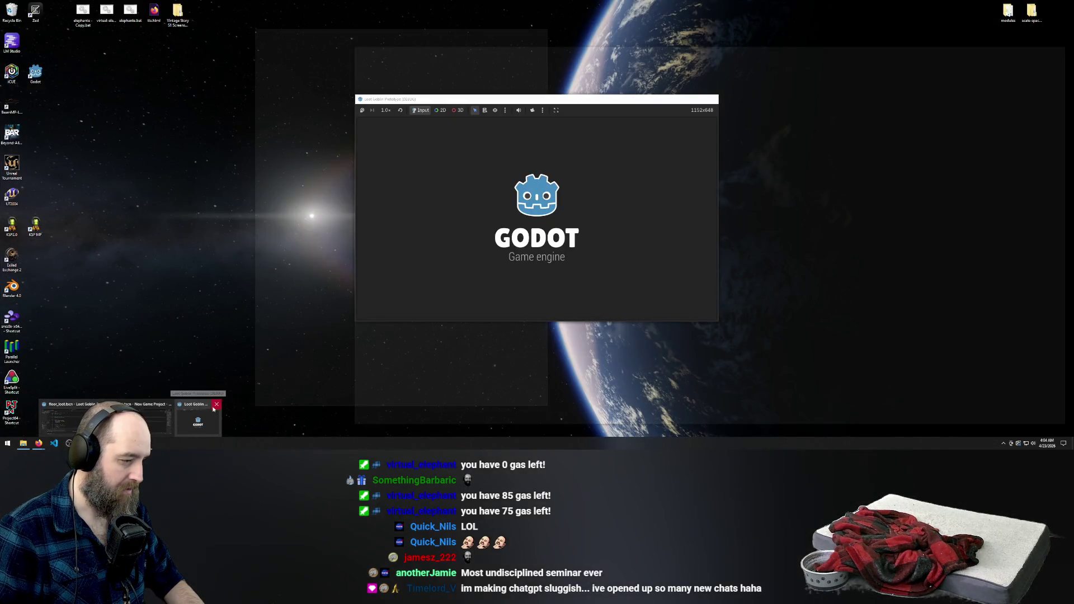
left_click(213, 409)
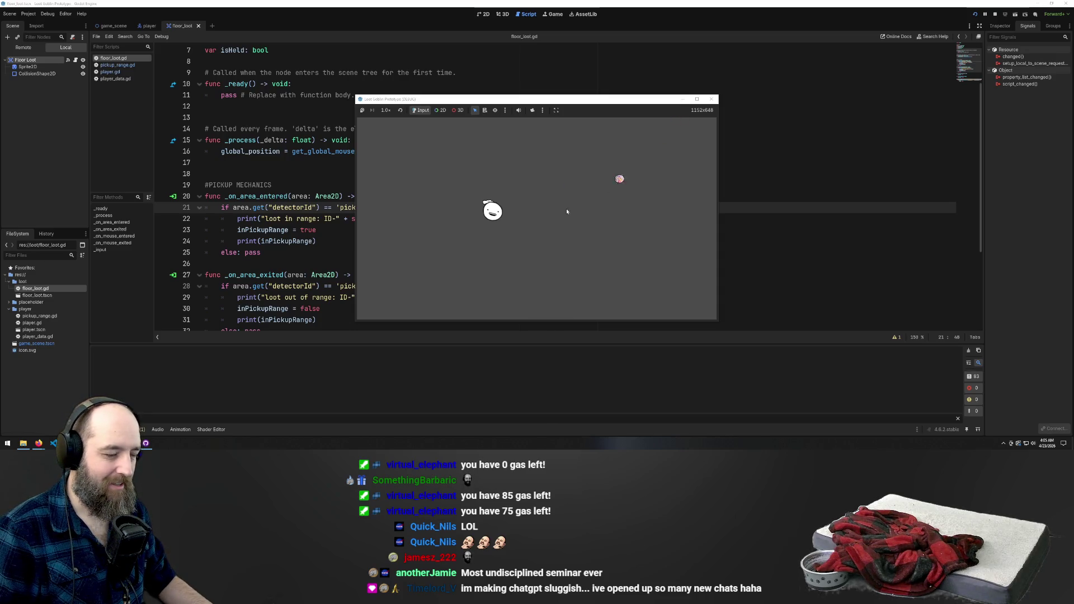
Close the test game and start a new line inside _process after its header
left_click(711, 100)
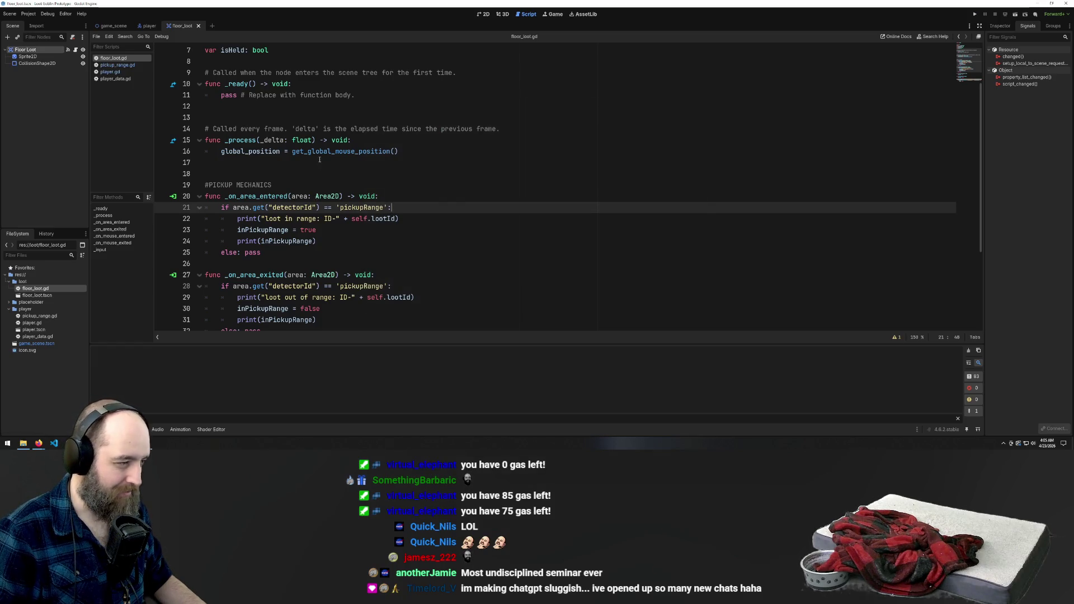
left_click(360, 141)
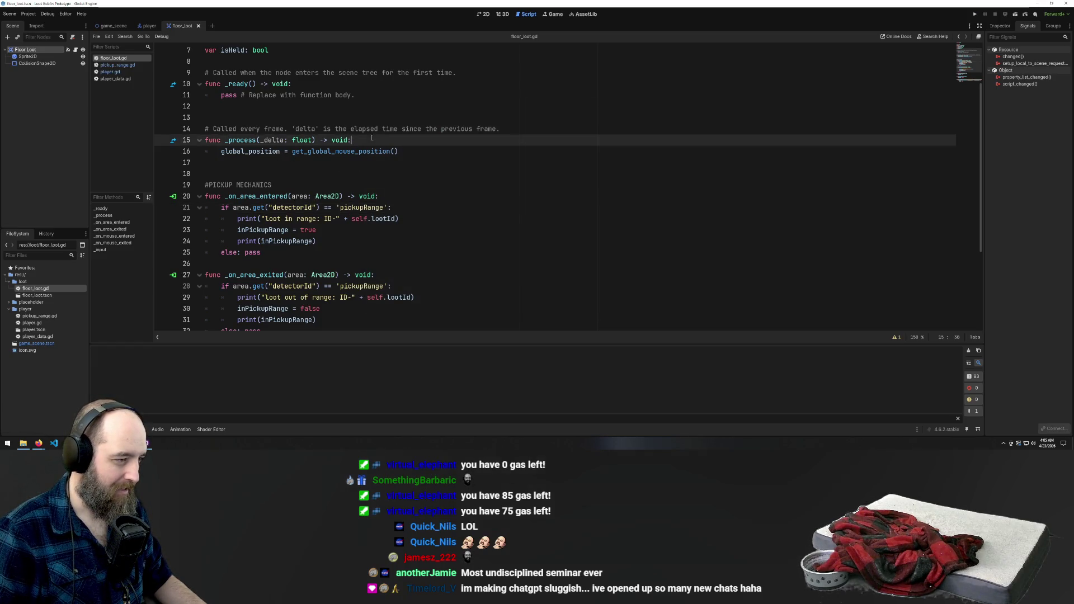
key("Return")
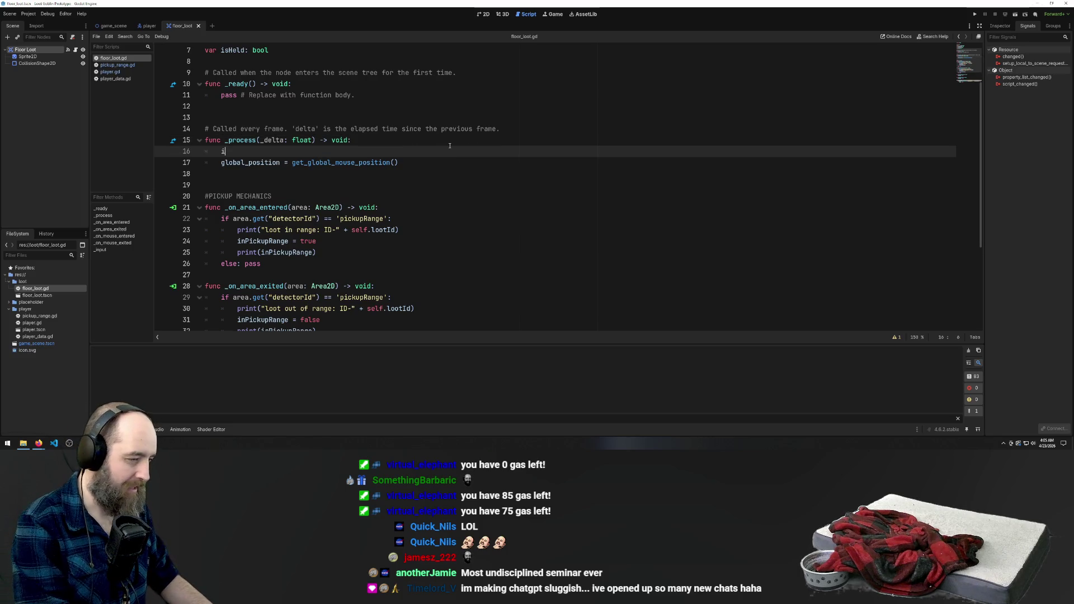
Wrap the global_position assignment under 'if isHeld == true:' and save the script
type("if")
scroll(448, 156, "up", 2)
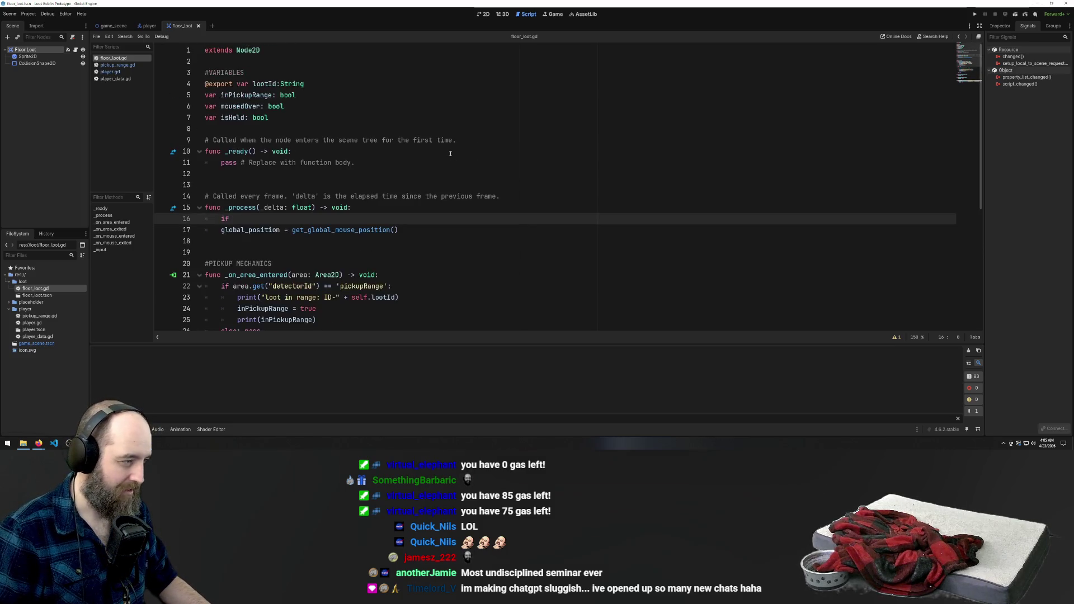
type("is")
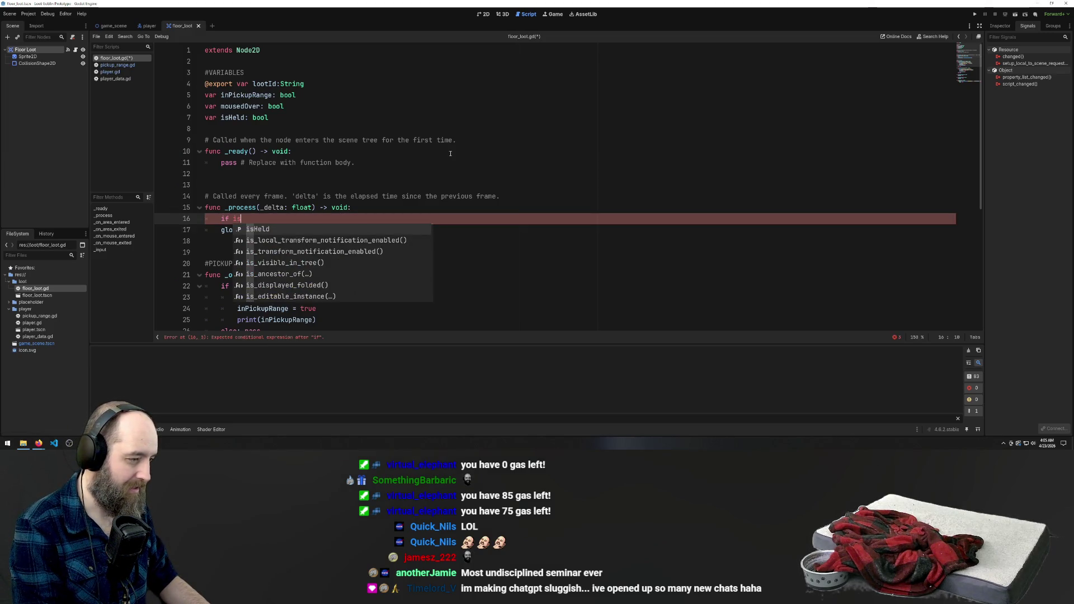
key("Return")
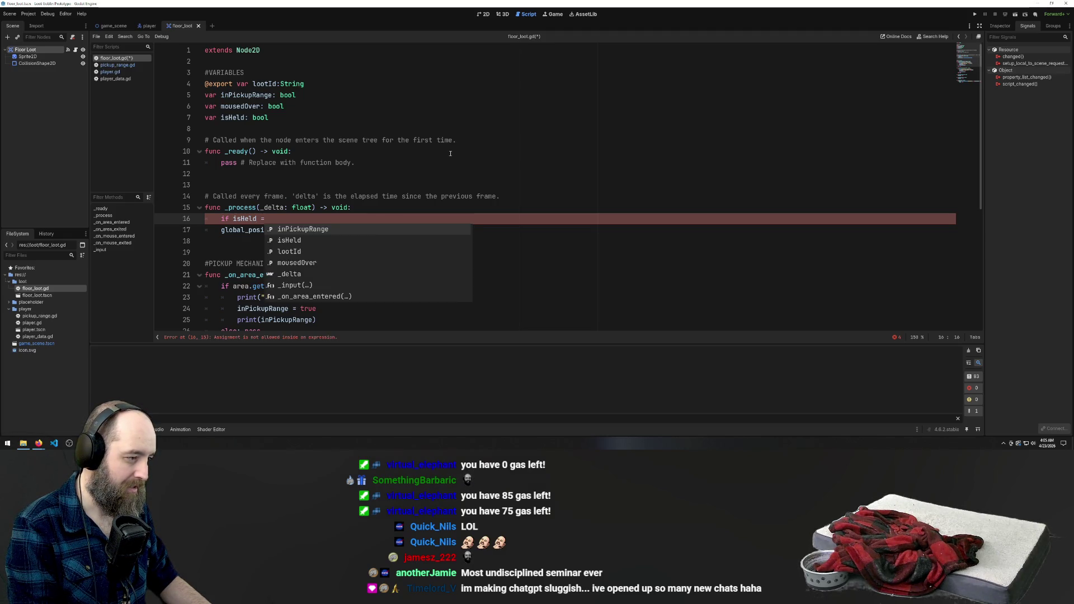
type("== true")
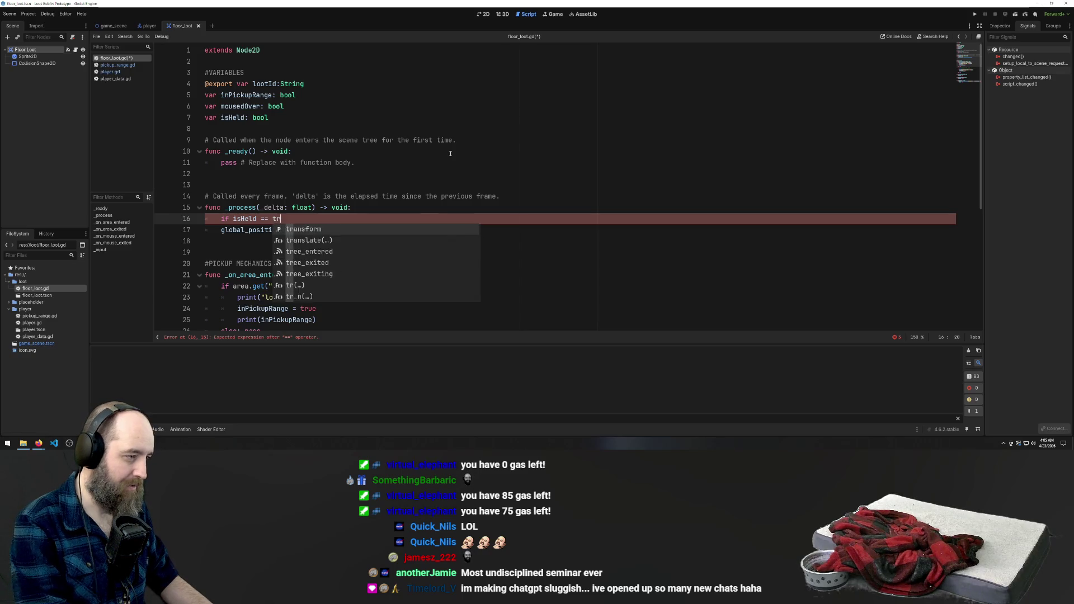
key("Escape")
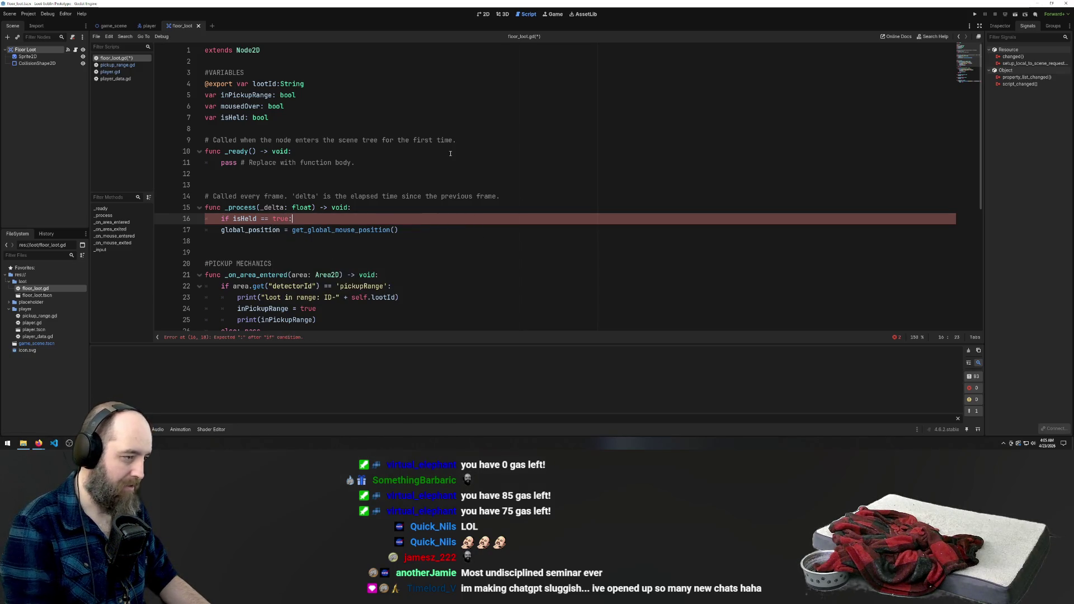
key("Down")
key("Home")
key("Tab")
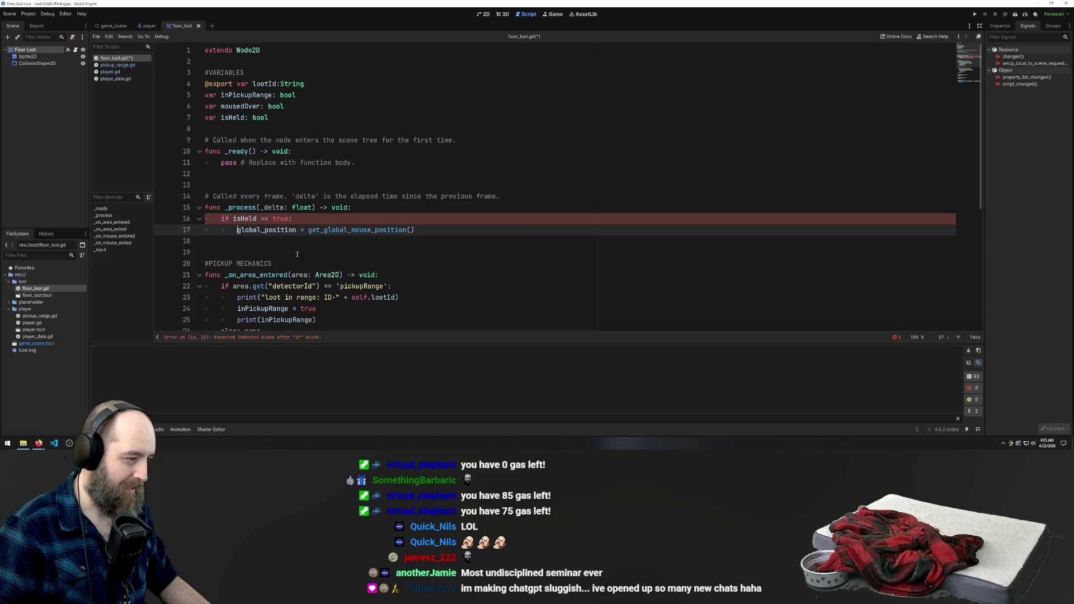
left_click(291, 263)
key("ctrl+s")
Run the game with F5, walk around and drag a loot item, then close the game
left_click(509, 238)
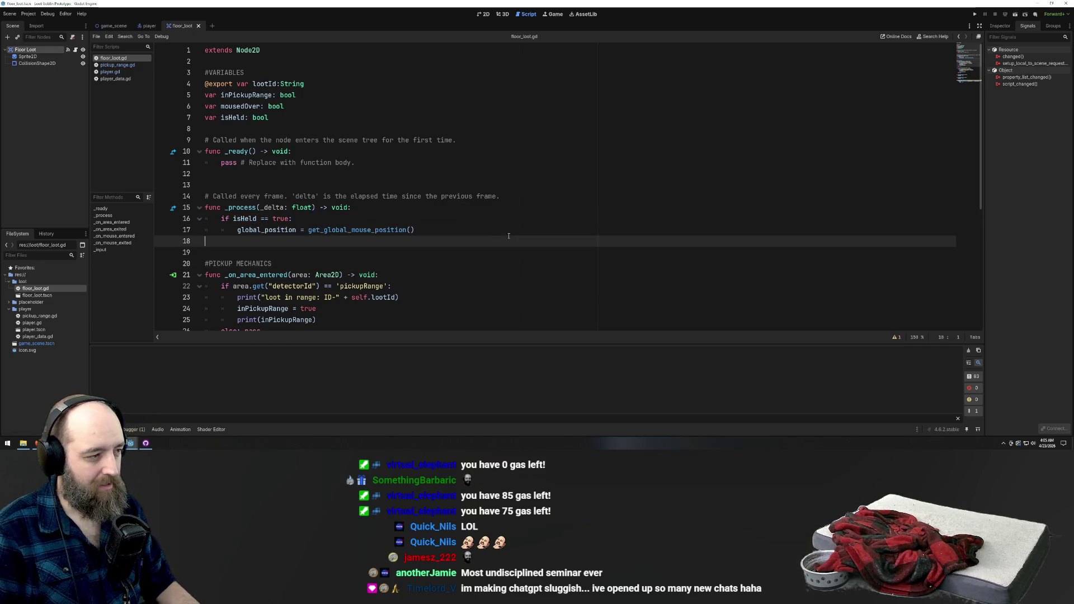
key("F5")
key("Down")
key("Up")
key("Left")
key("Down")
key("Right")
mouse_move(466, 160)
left_mouse_down()
mouse_move(490, 226)
mouse_move(551, 255)
mouse_move(625, 220)
mouse_move(657, 218)
mouse_move(647, 192)
mouse_move(577, 194)
mouse_move(554, 215)
mouse_move(537, 201)
mouse_move(501, 230)
mouse_move(521, 226)
mouse_move(494, 185)
mouse_move(551, 174)
mouse_move(518, 157)
mouse_move(471, 156)
mouse_move(506, 149)
mouse_move(545, 197)
mouse_move(521, 166)
mouse_move(509, 250)
mouse_move(526, 193)
mouse_move(526, 219)
left_mouse_up()
key("Up")
key("Right")
key("Left")
key("Down")
key("Up")
key("Up")
key("Left")
key("Right")
key("Left")
key("Up")
key("Left")
key("Down")
key("Right")
key("Left")
key("Up")
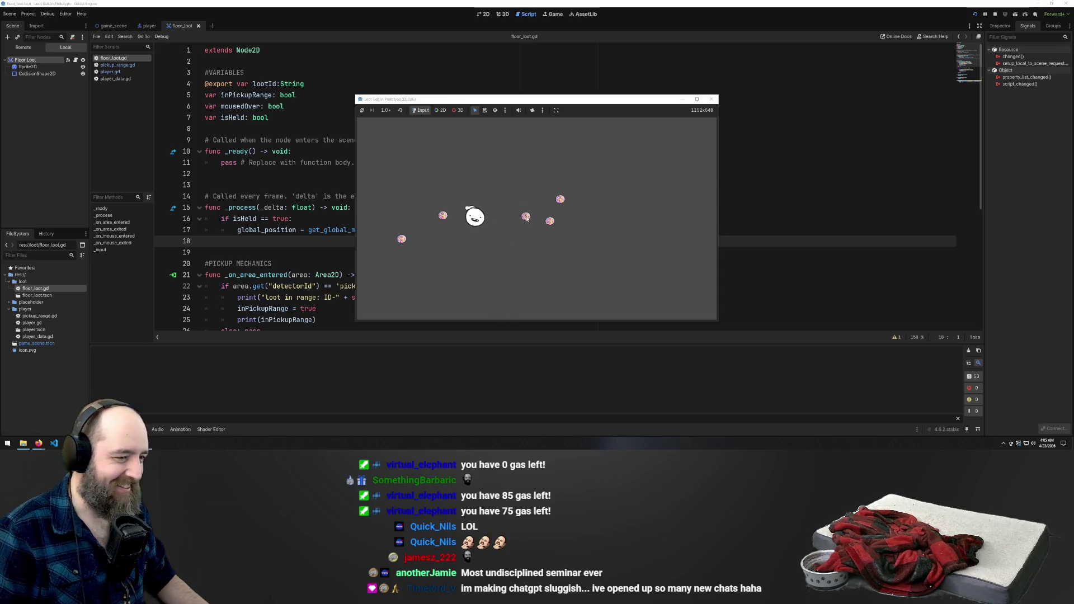
left_click(711, 99)
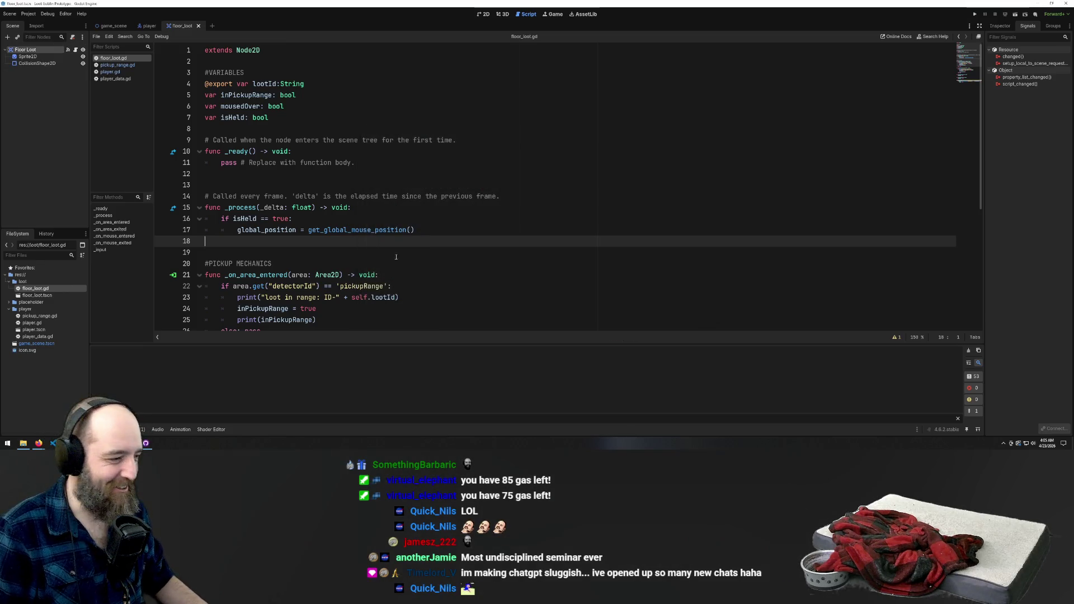
scroll(399, 259, "down", 6)
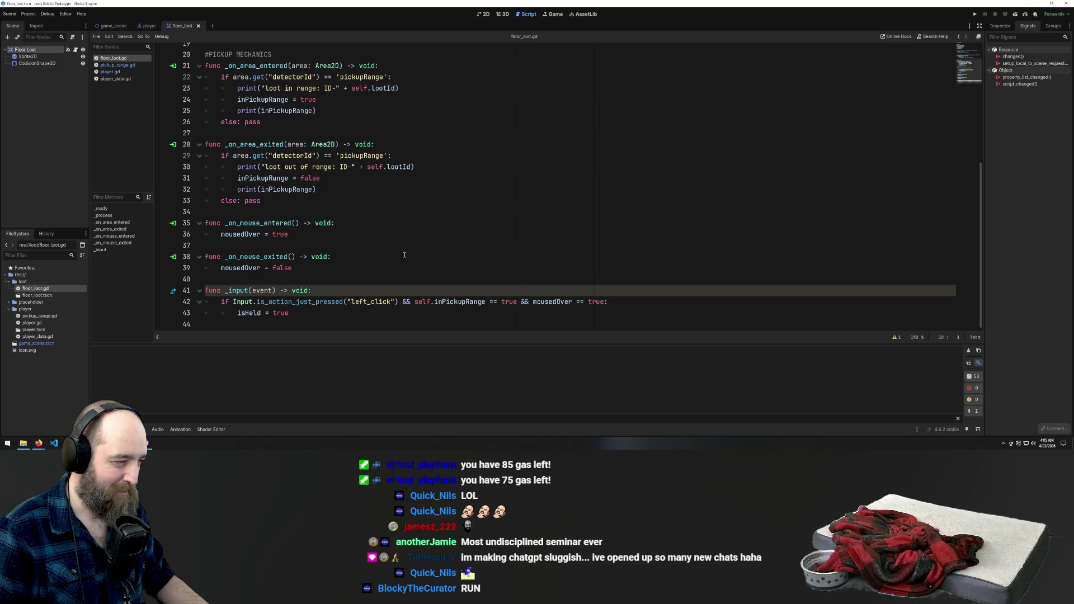
scroll(396, 256, "up", 6)
scroll(457, 248, "down", 6)
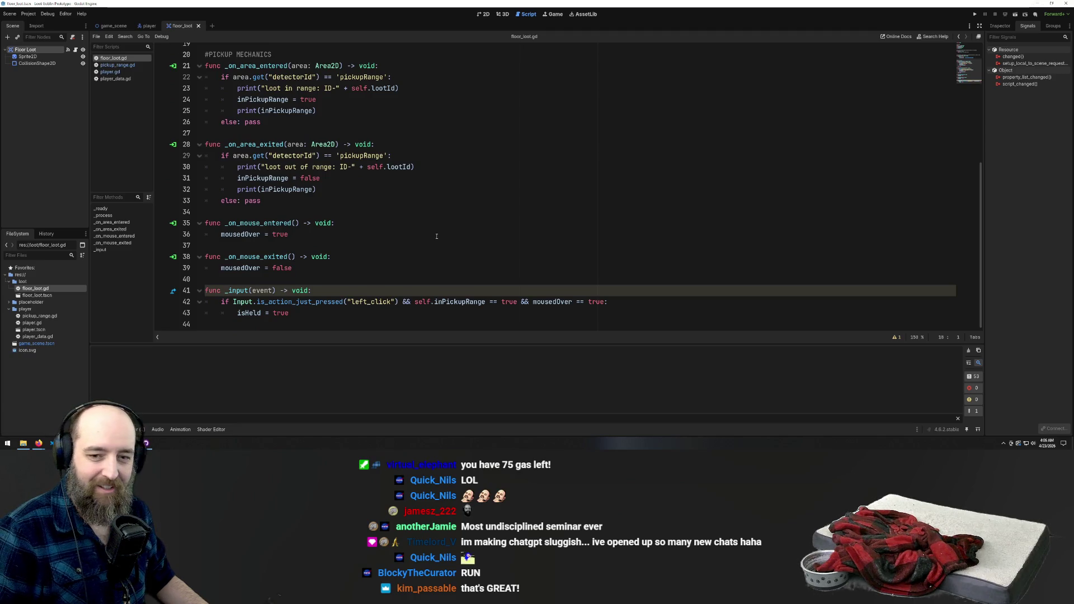
scroll(439, 229, "up", 6)
scroll(447, 215, "down", 6)
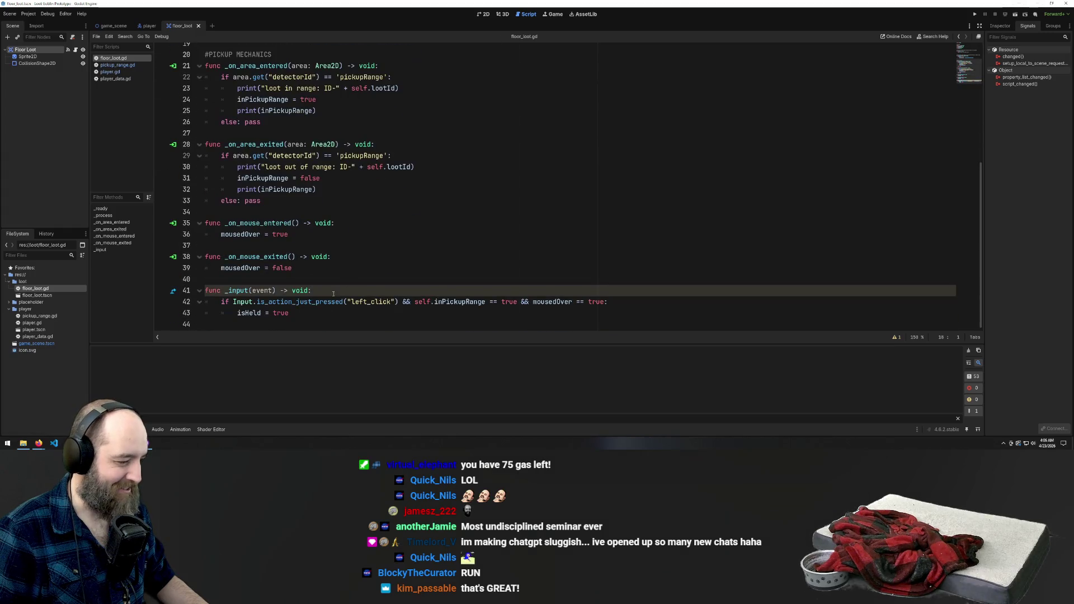
left_click(312, 313)
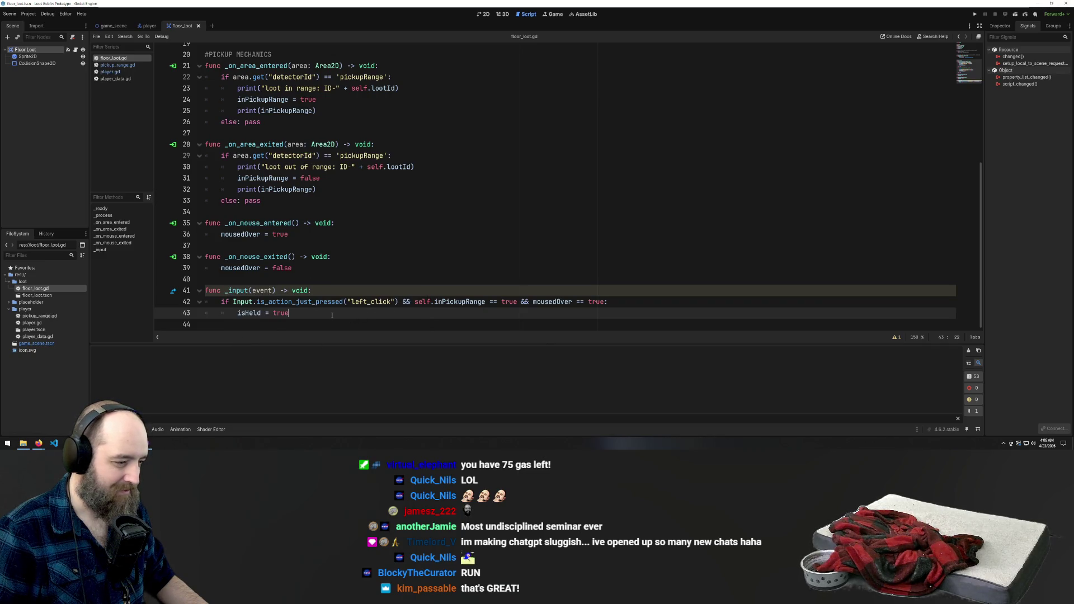
left_click(635, 302)
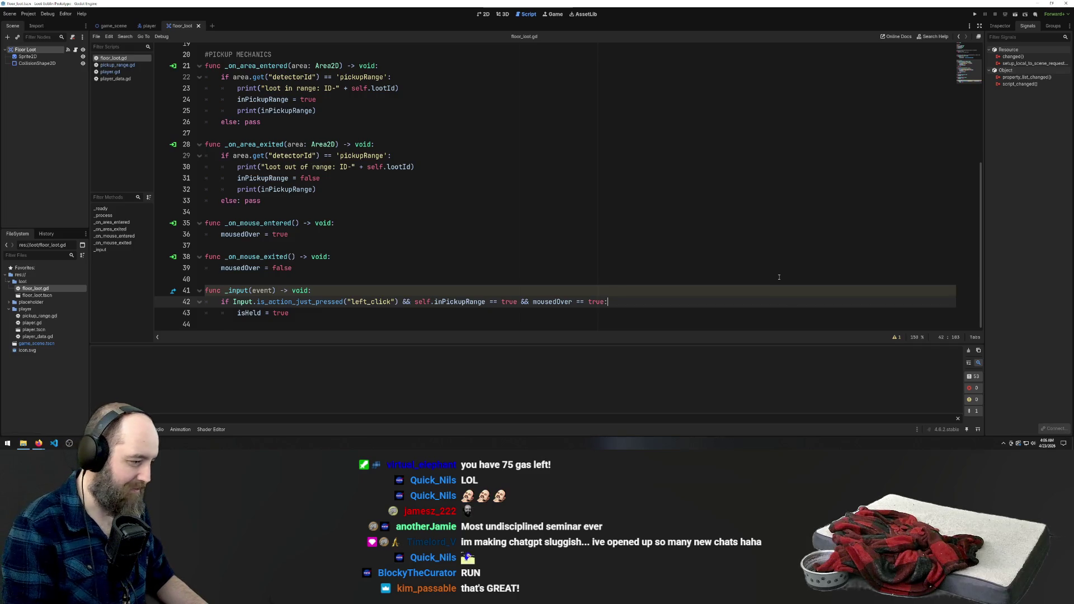
Add 'if isHeld == true:' under the left-click condition in _input
key("Return")
type("if ")
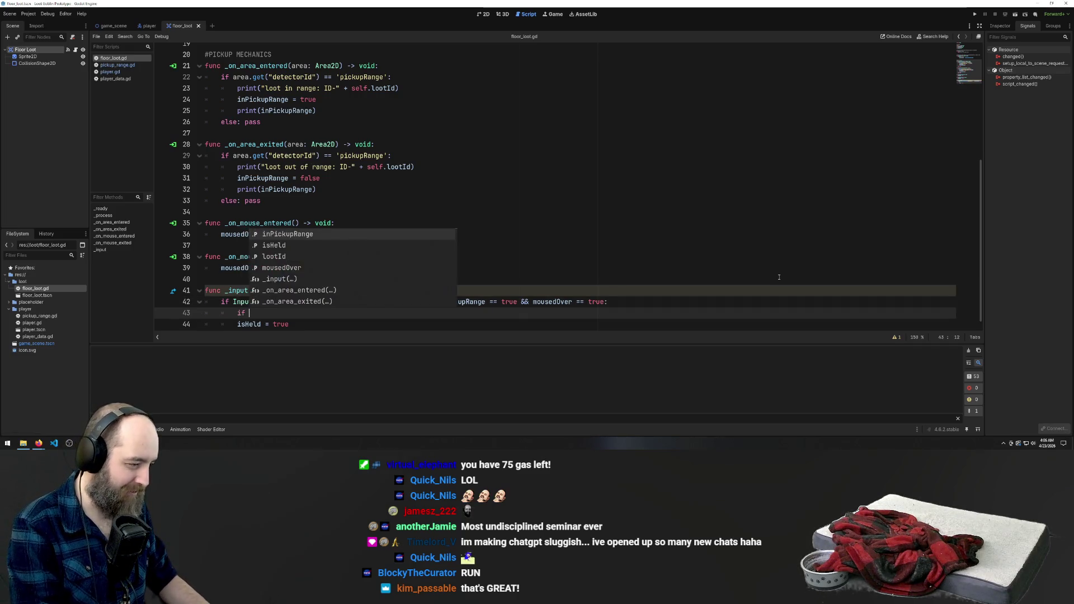
type("ish")
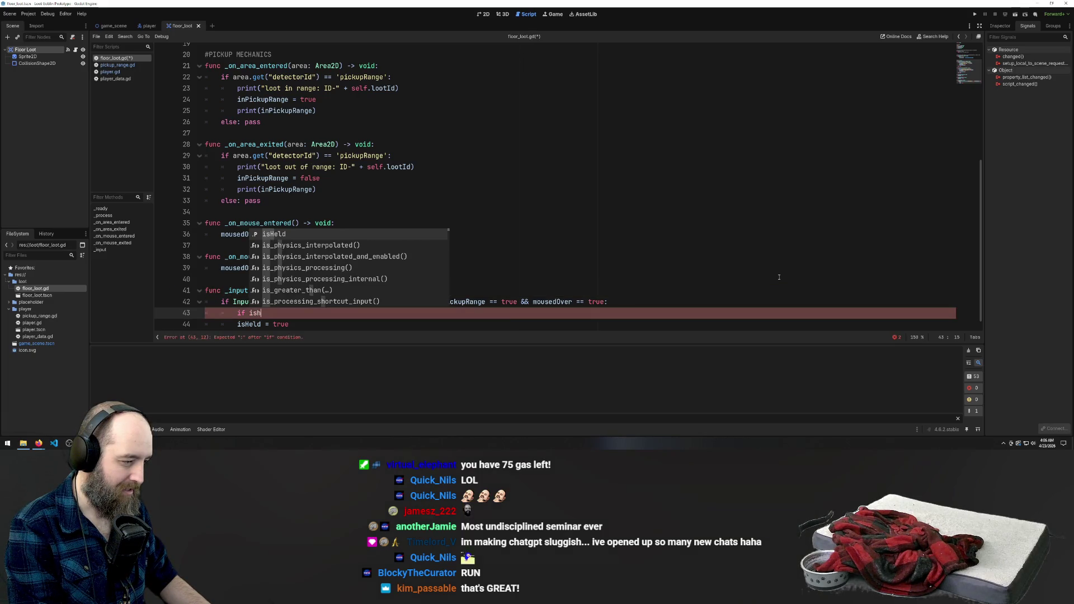
key("Return")
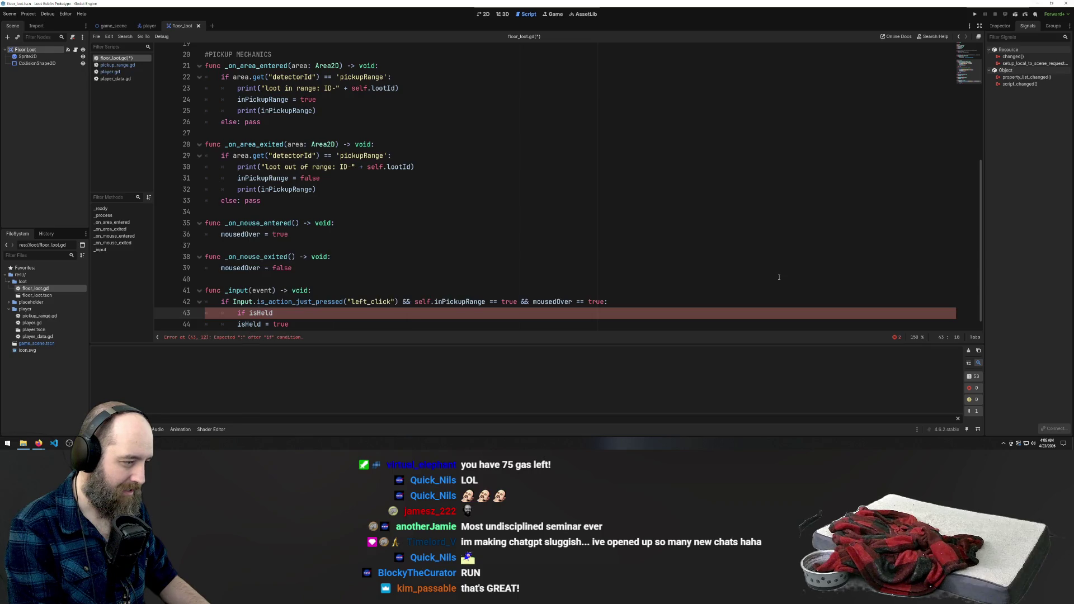
type(" =")
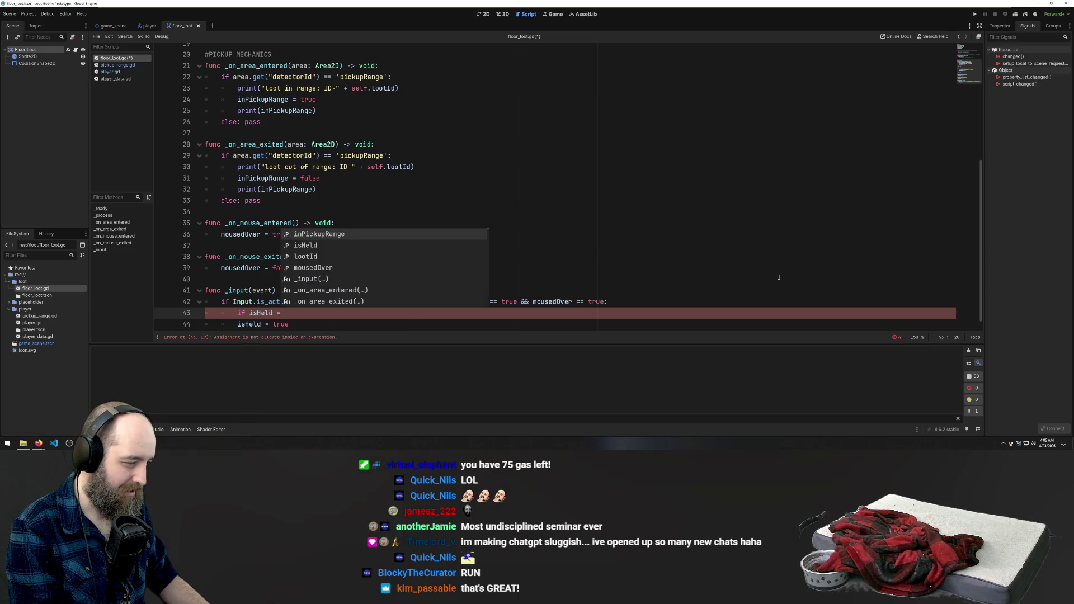
type("= tru")
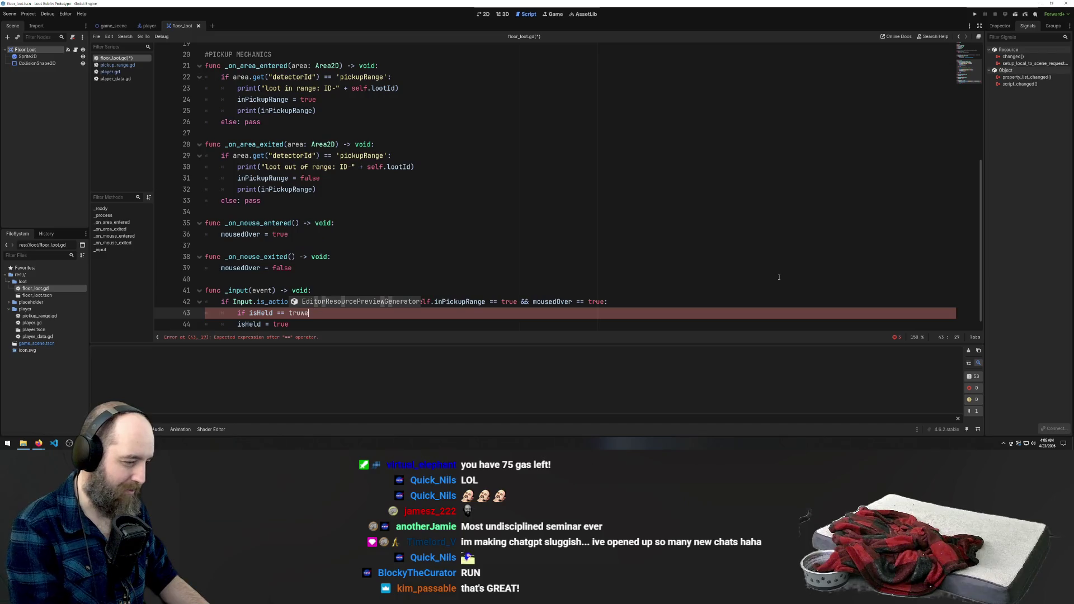
key("Return")
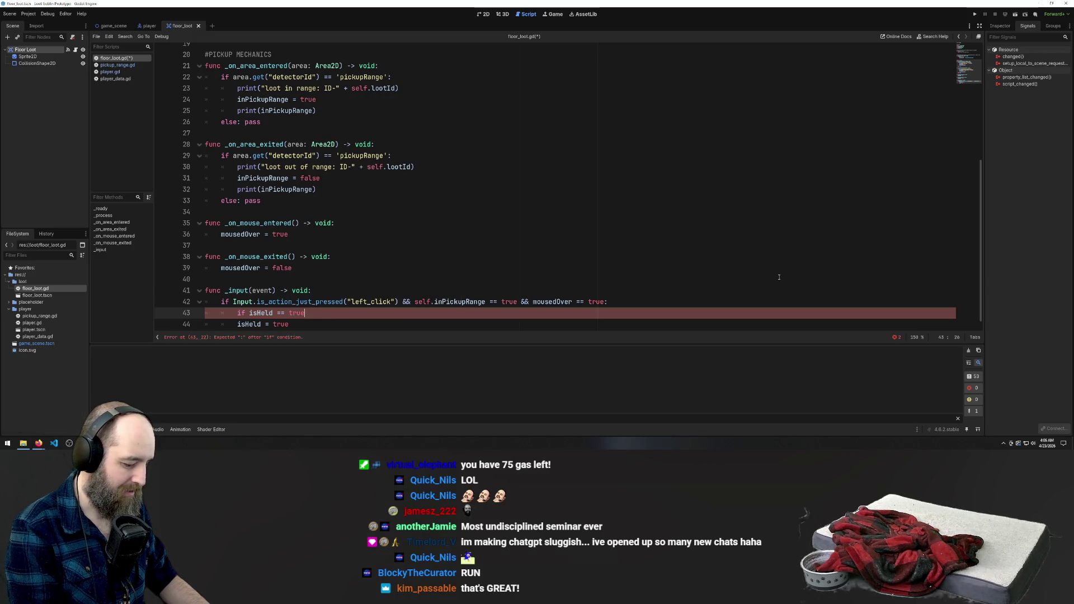
type(":")
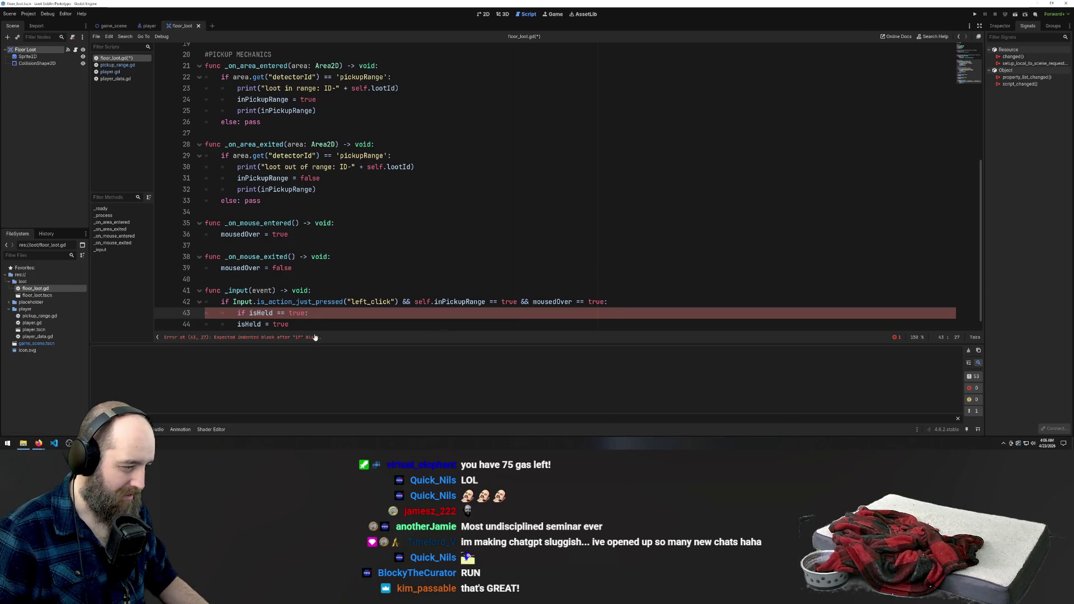
Indent the assignment as isHeld = false, add 'else: isHeld = true', and save
left_click(238, 324)
key("Tab")
double_click(297, 324)
scroll(396, 290, "down", 1)
type("fals")
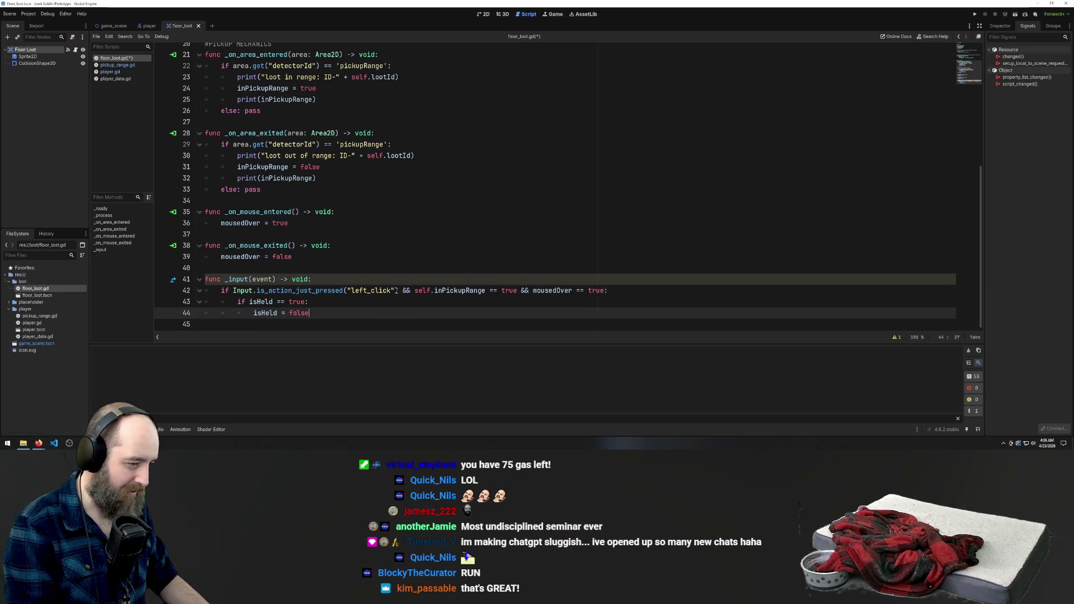
key("Return")
type("else:")
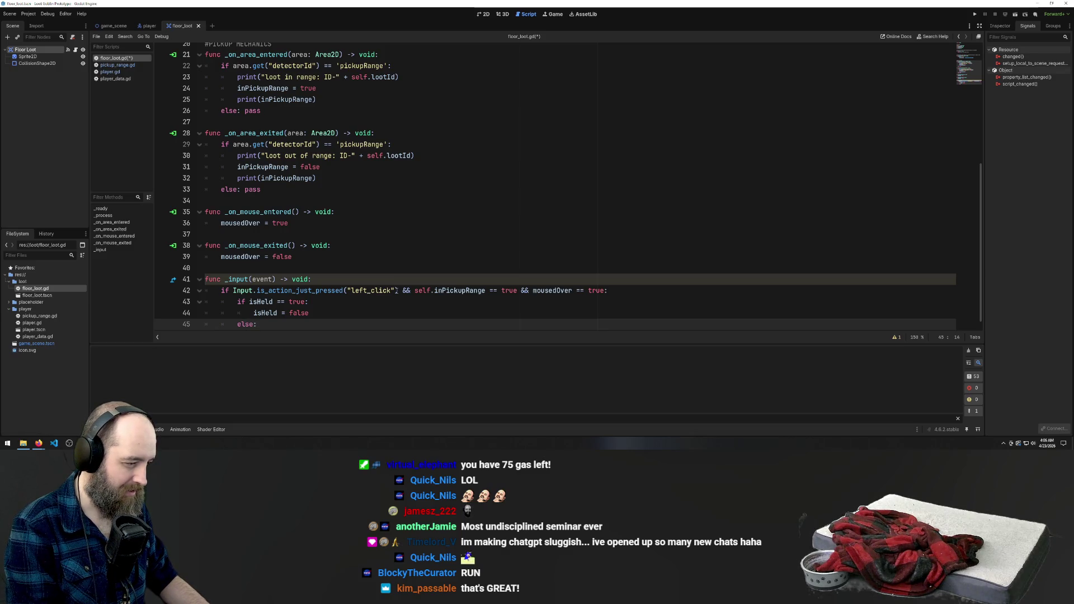
key("Return")
type("isHeld = true")
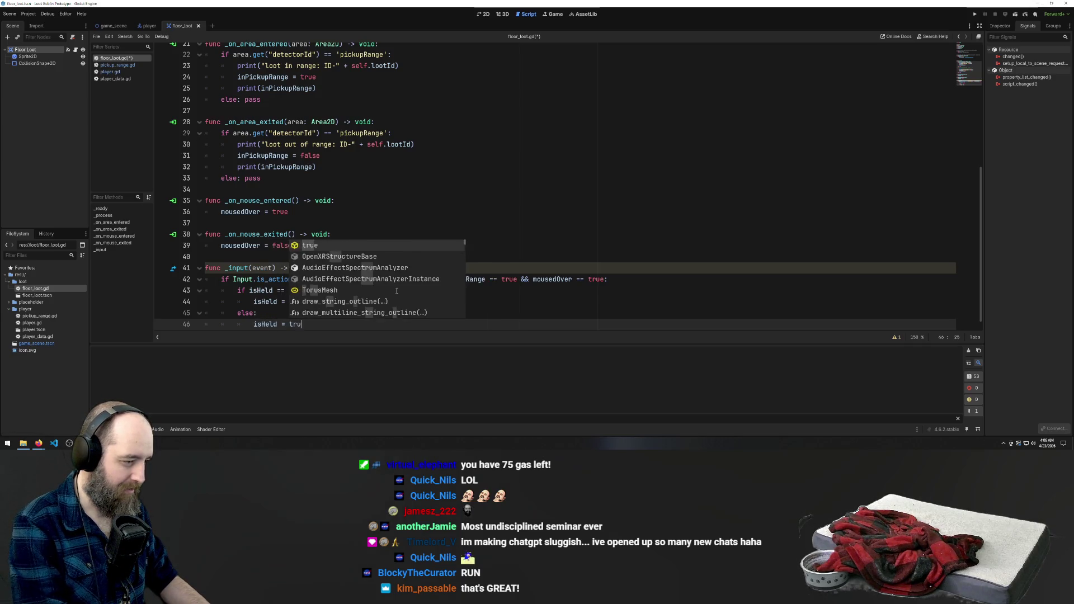
key("ctrl+s")
Click through the editor prompts and run the game with F5 to test the toggle
left_click(519, 167)
left_click(519, 190)
left_click(519, 168)
left_click(484, 199)
scroll(486, 193, "down", 1)
key("F5")
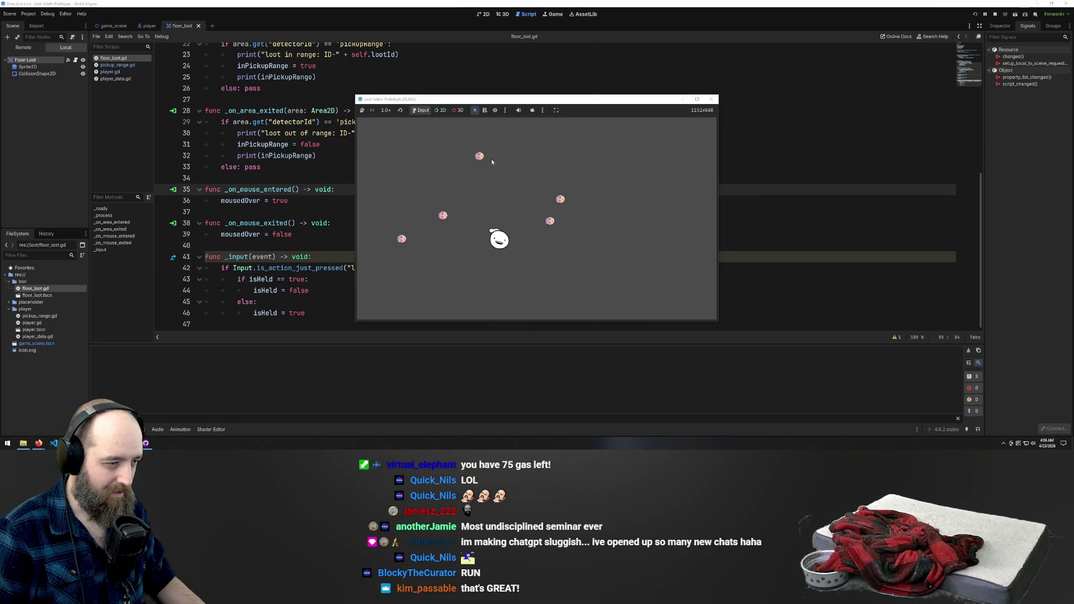
Pick up the top loot item, carry it while walking, drop it, and return to the script
key("w")
key("s")
left_click(479, 157)
key("d")
key("d")
key("w")
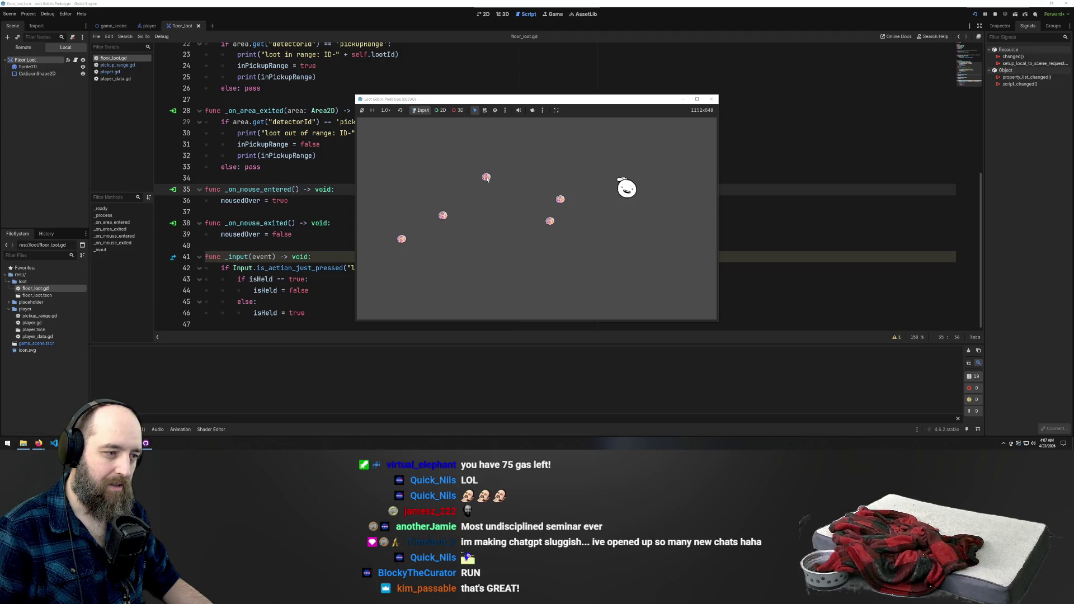
left_click(500, 194)
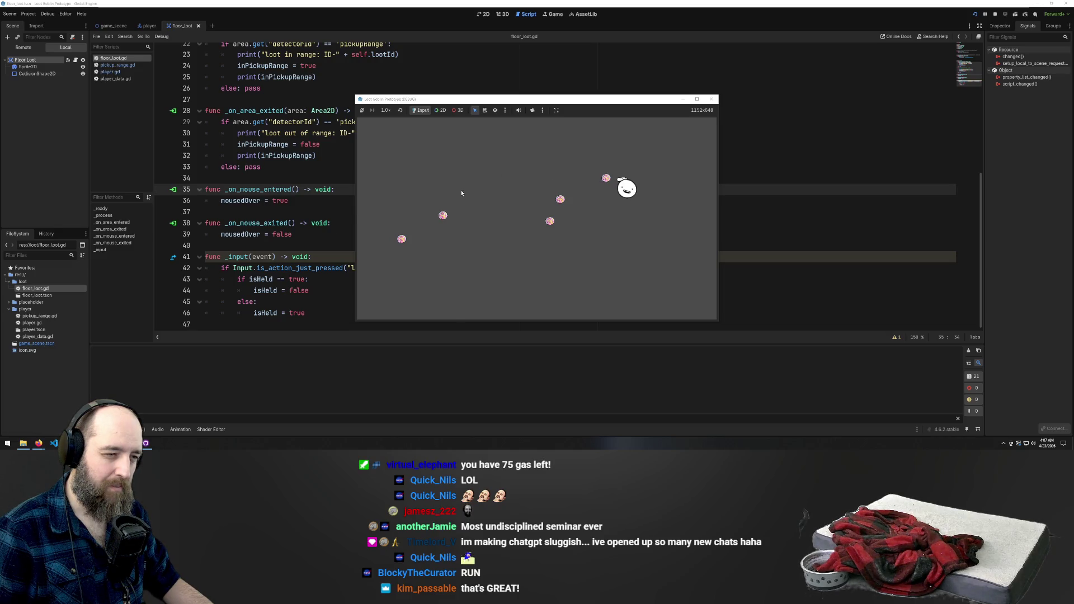
left_click(330, 245)
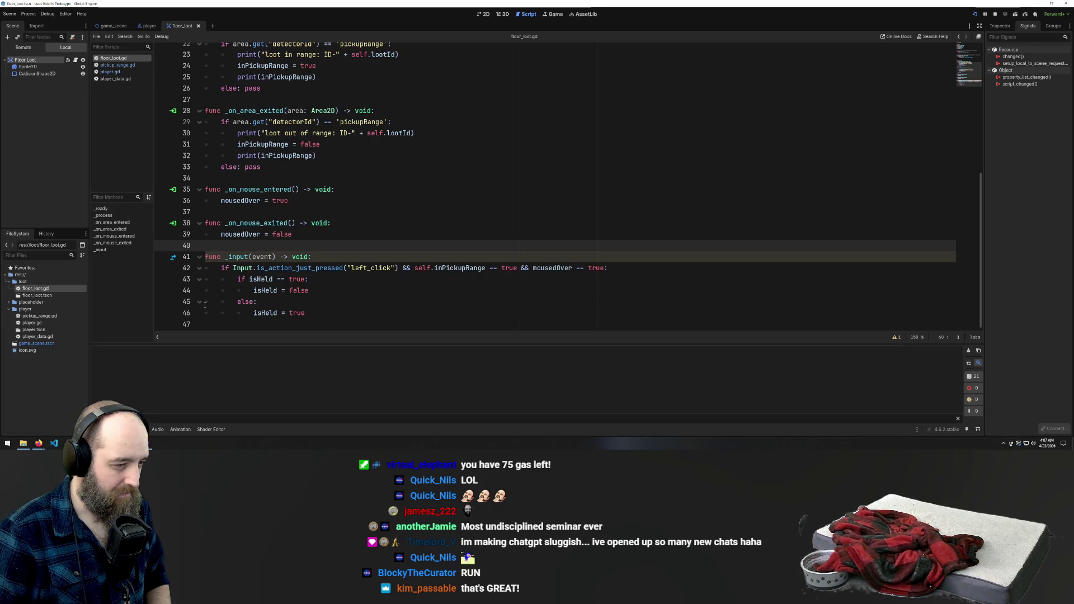
scroll(358, 252, "up", 6)
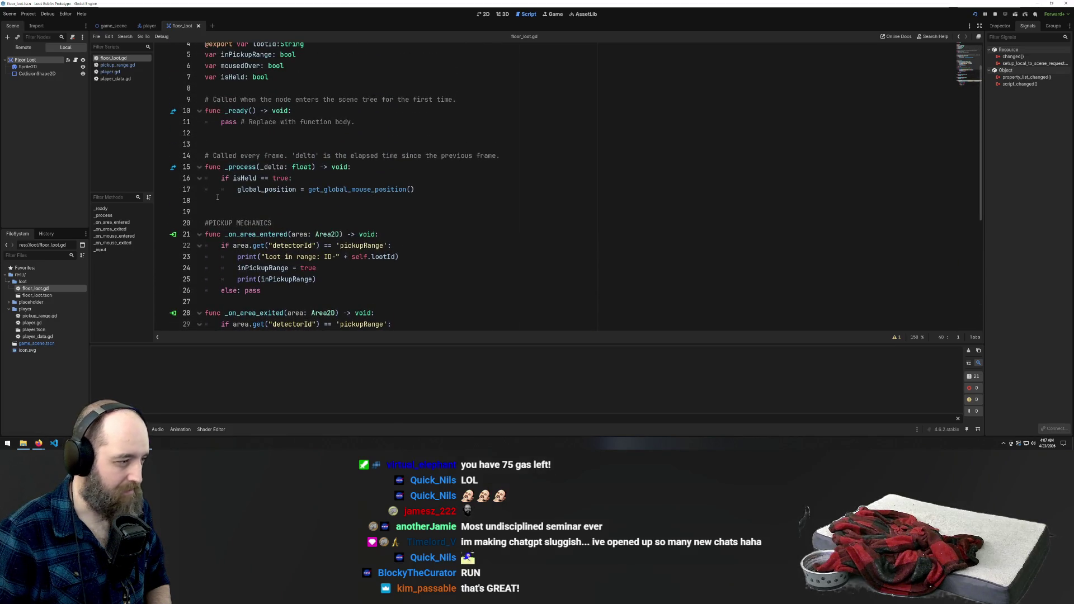
scroll(350, 198, "down", 1)
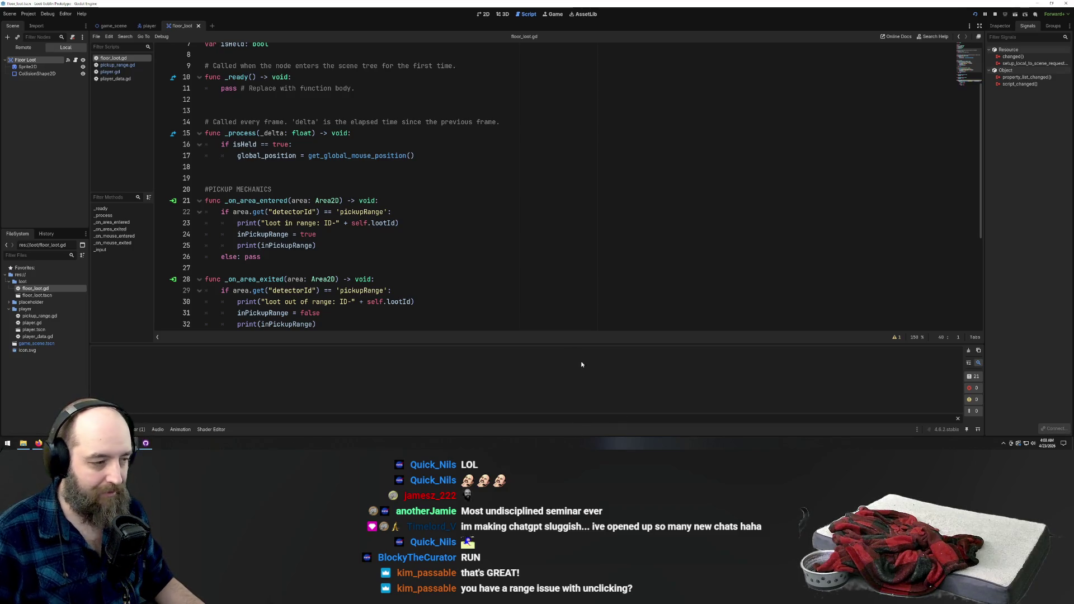
scroll(530, 257, "down", 5)
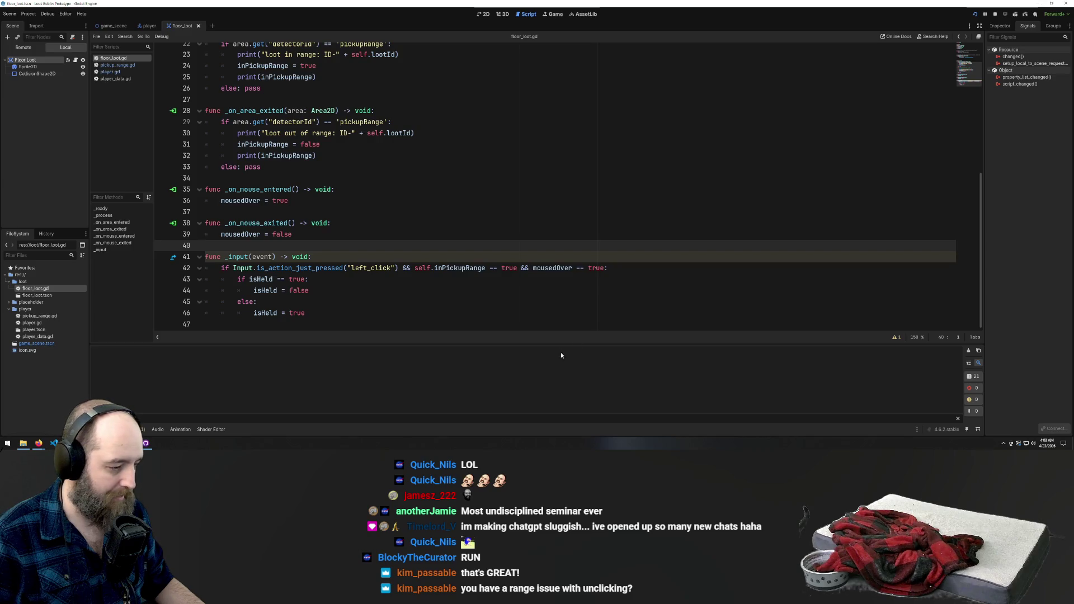
left_click(313, 292)
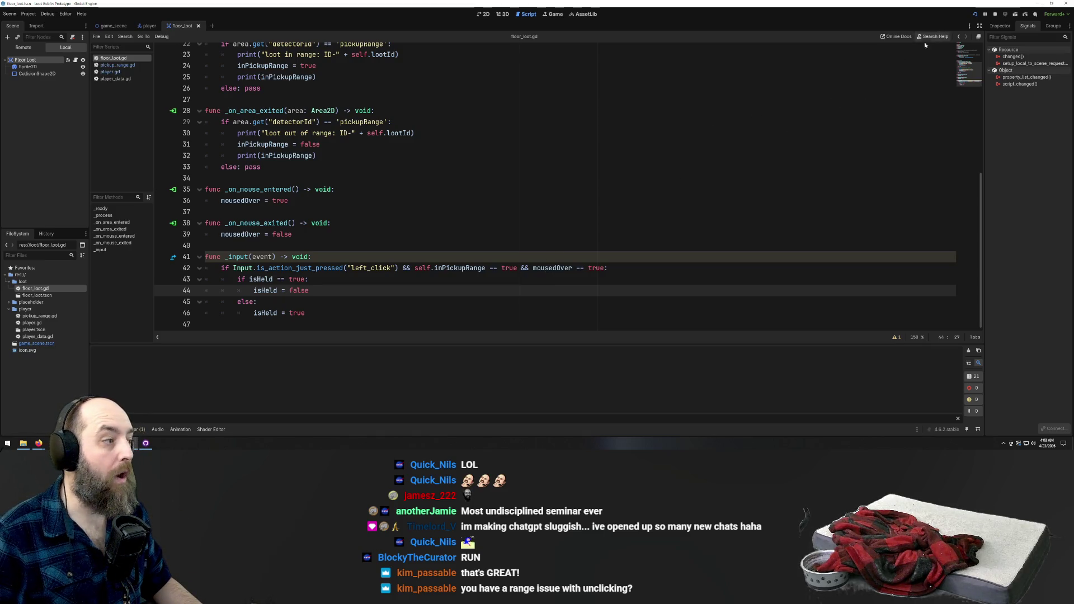
Run the game with F5, pick up a nearby loot item and drop it beside the player
left_click(811, 110)
key("F5")
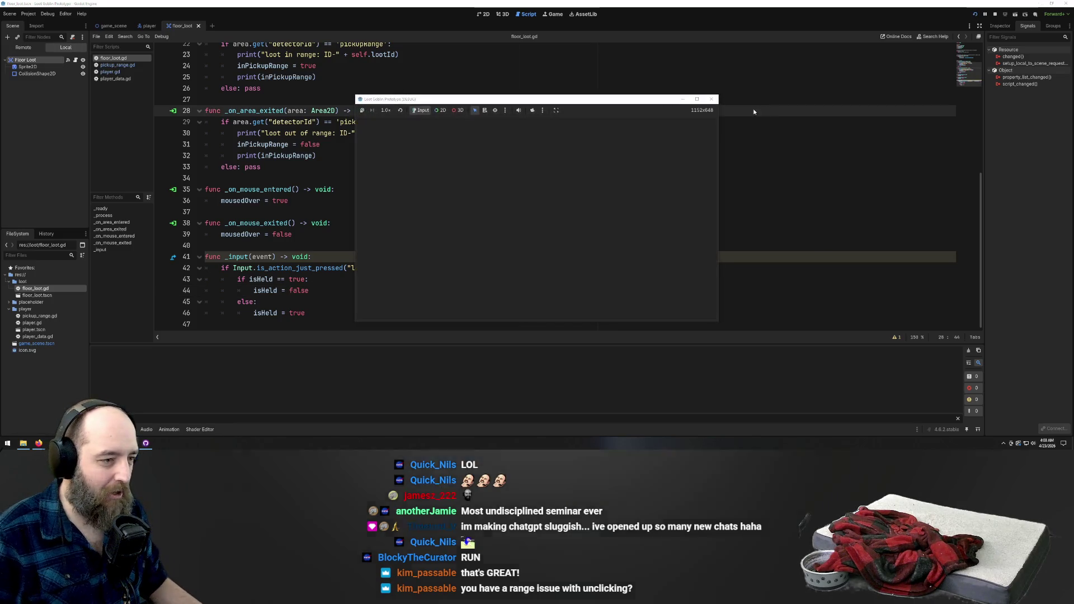
left_click(550, 223)
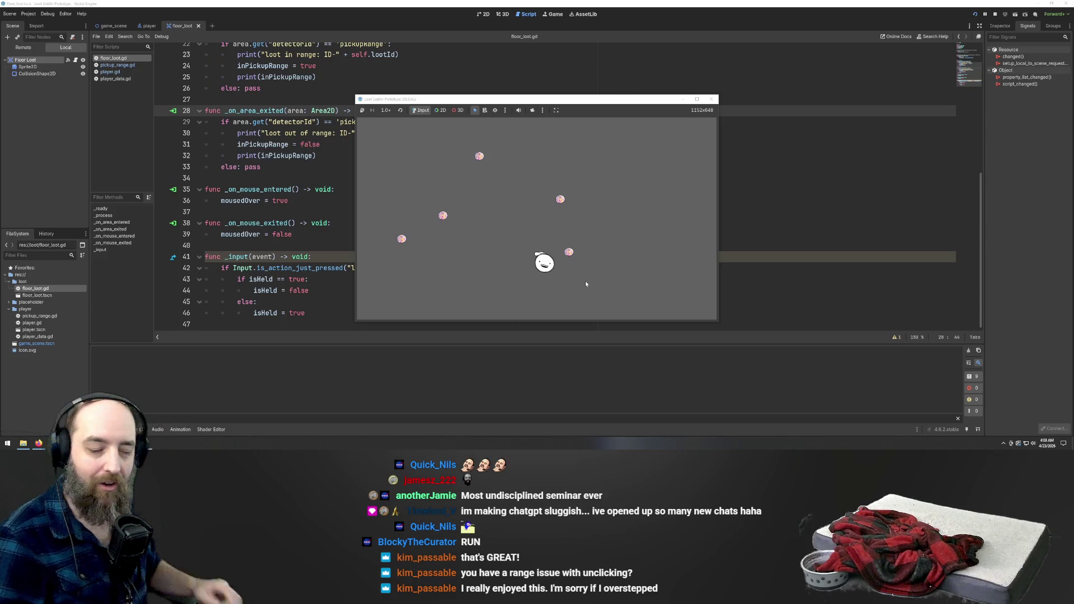
key("d")
left_click(569, 253)
key("w")
key("d")
key("s")
left_click(628, 199)
Pick that loot back up, carry it left while walking, and drop it in a new spot
key("d")
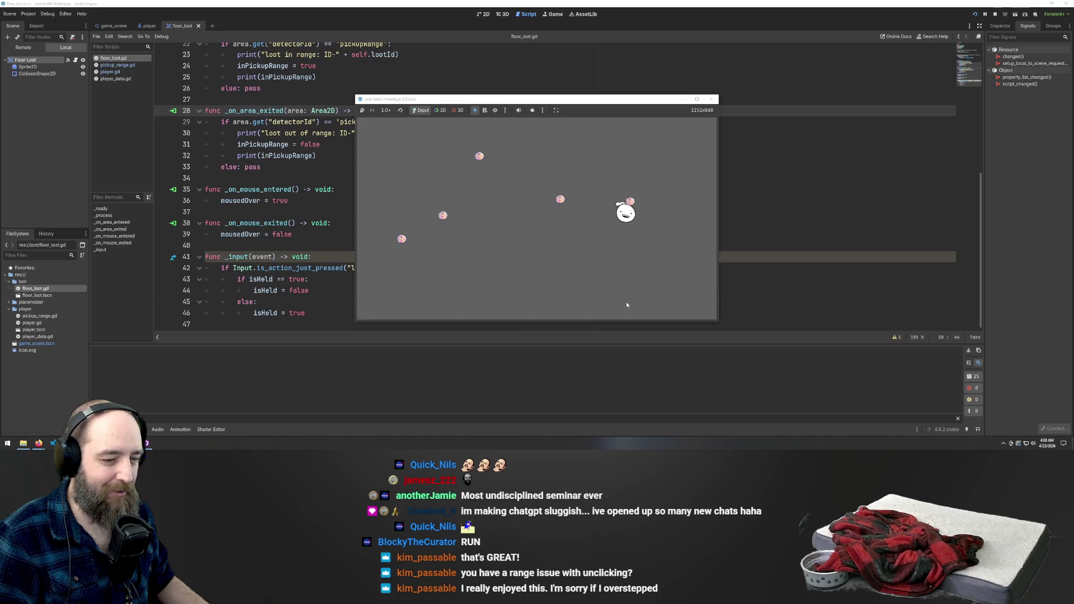
key("s")
key("a")
key("d")
key("w")
key("w")
left_click(629, 201)
key("s")
key("a")
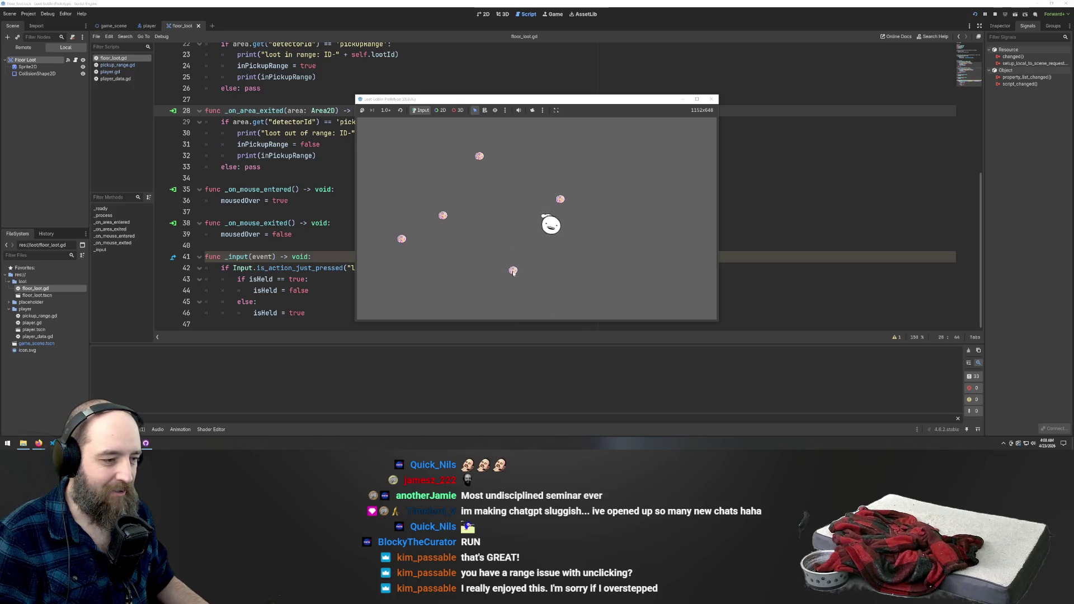
key("s")
key("d")
key("w")
key("a")
key("a")
key("s")
left_click(396, 210)
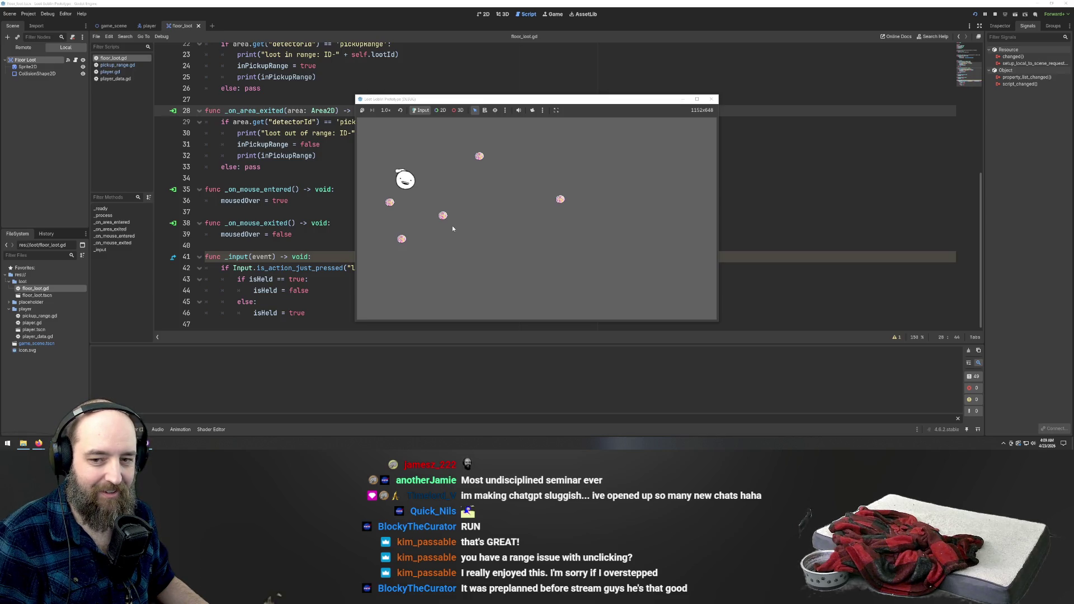
Walk back to the dropped loot, pick it up again and carry it around
key("s+d")
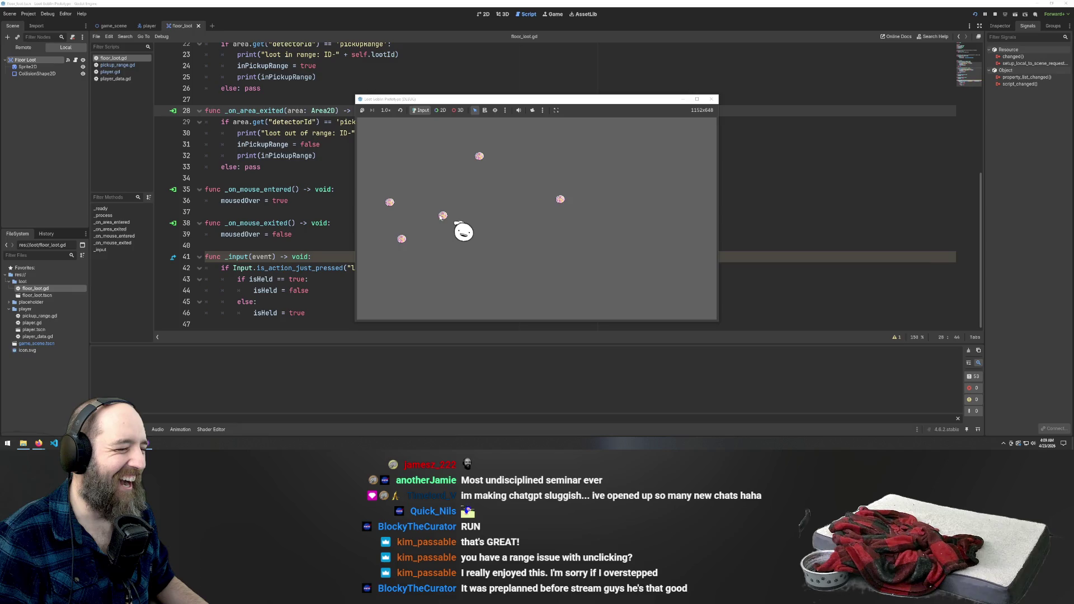
key("d")
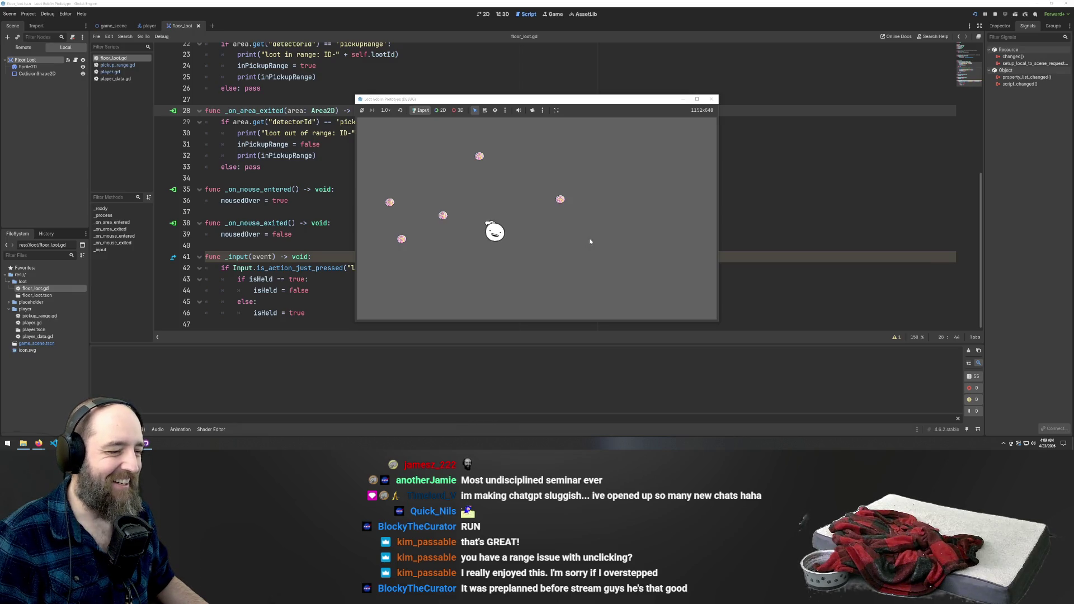
key("a")
left_click(439, 217)
key("d")
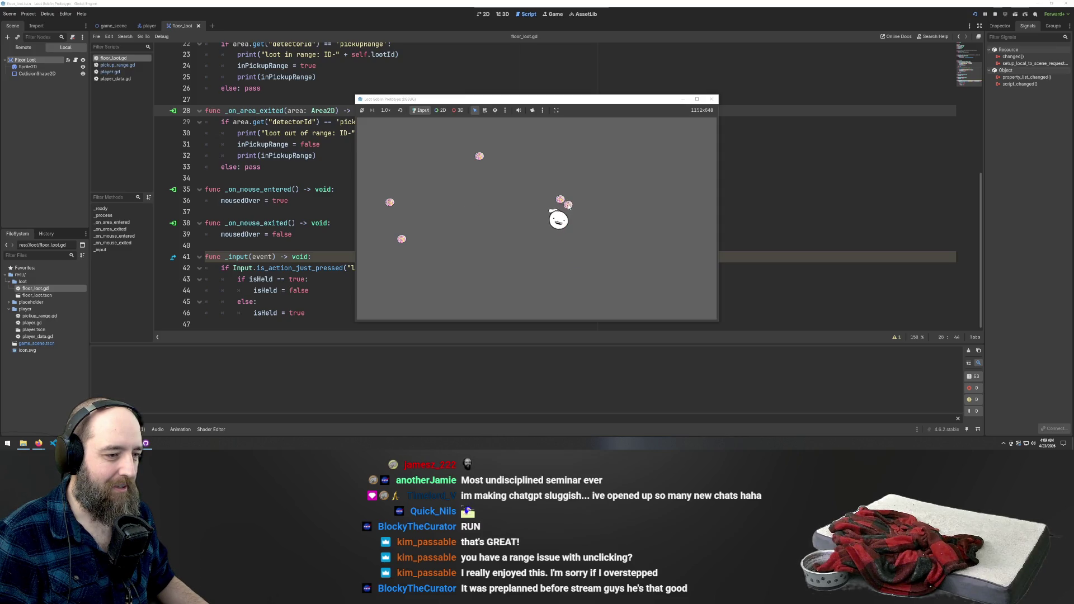
key("a")
key("w")
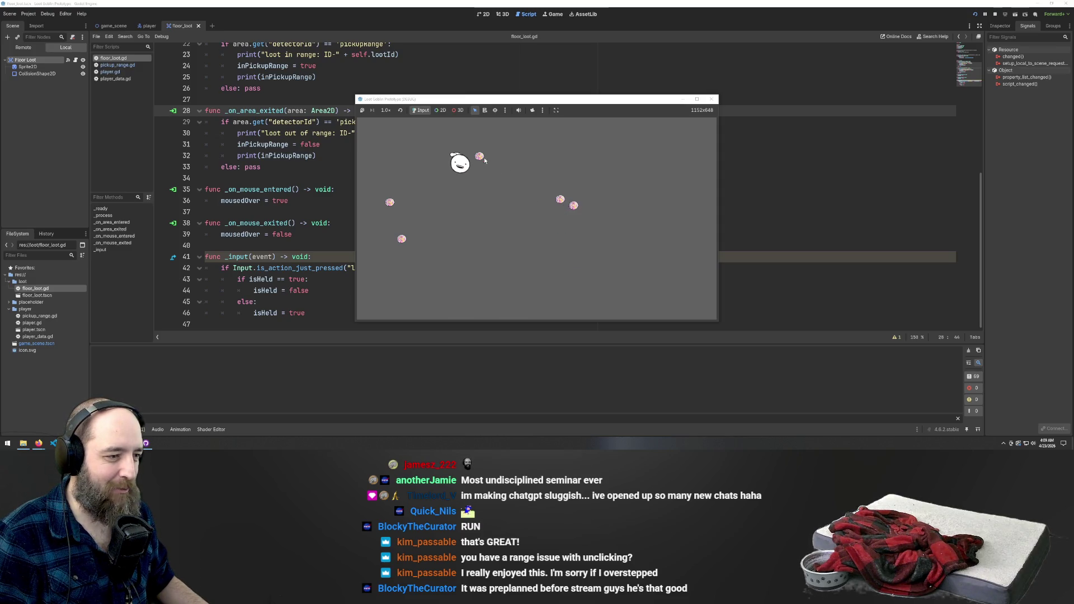
key("d")
key("s")
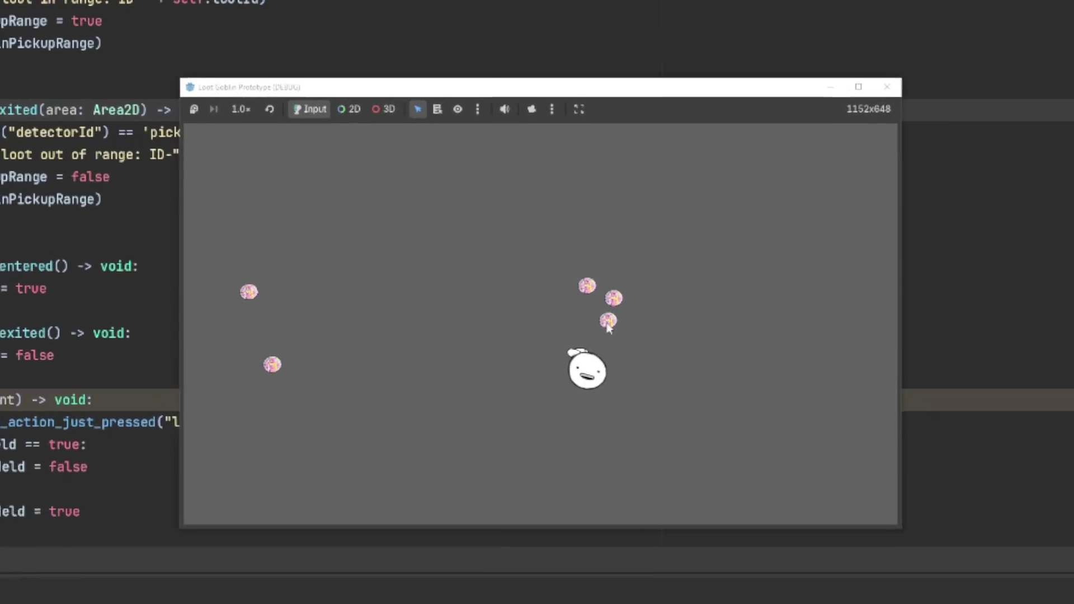
Walk up-left to a loot item, pick it up and drop it into the cluster
left_click(570, 218)
key("a")
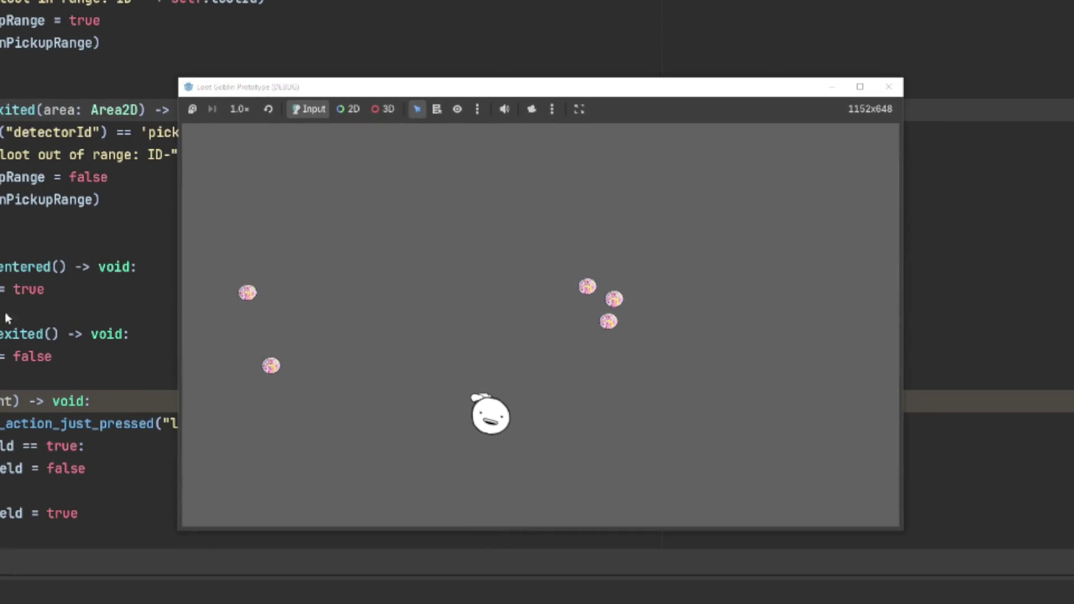
key("w")
left_click(260, 291)
key("d")
key("d")
key("s")
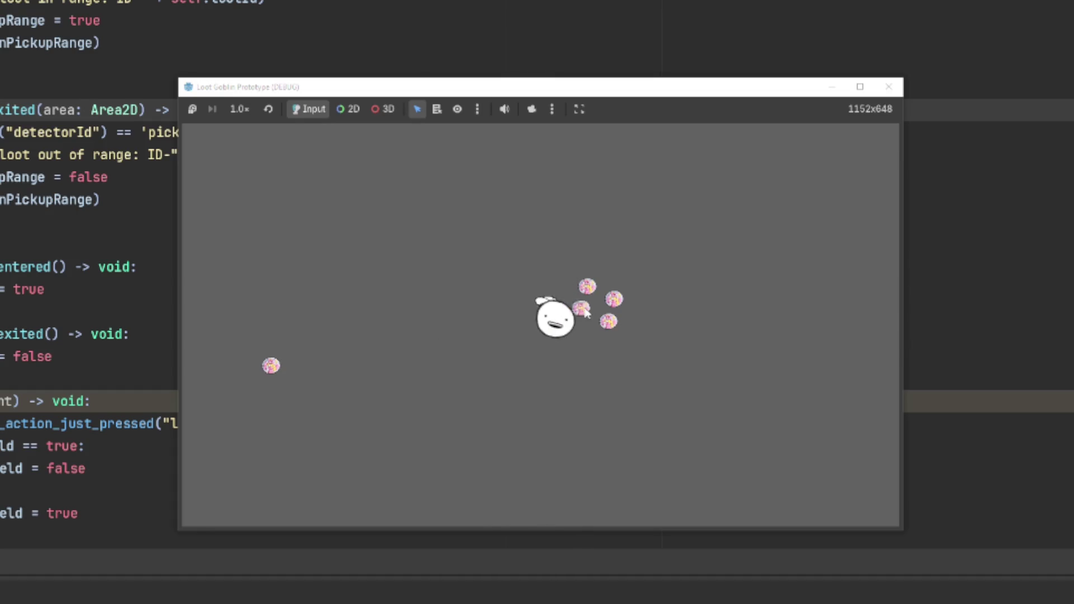
left_click(584, 316)
Walk right, drop the held loot onto the pile, and circle around it
key("a")
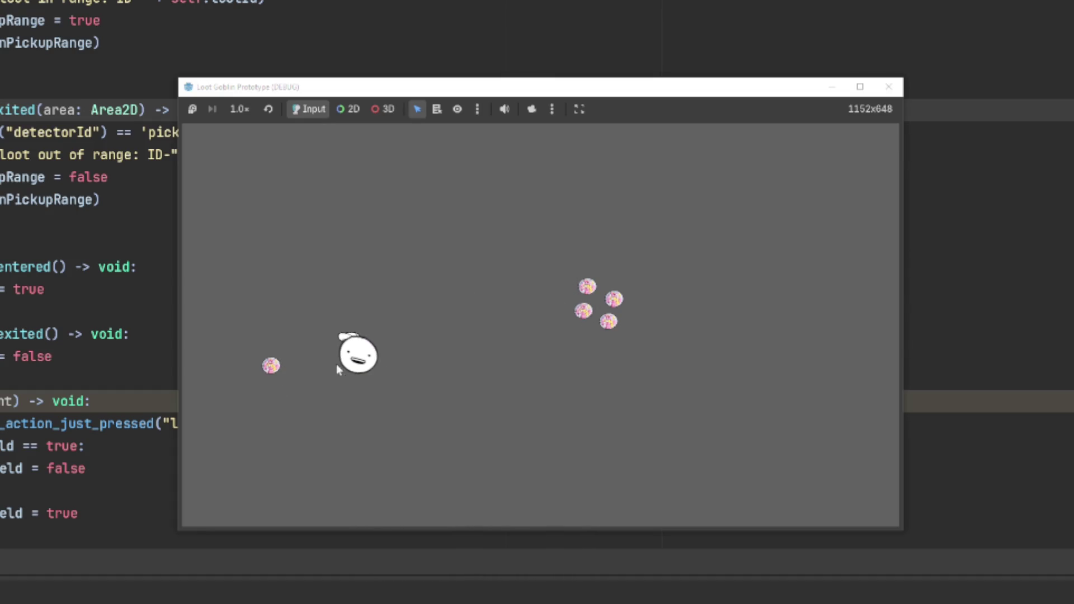
key("d")
key("w")
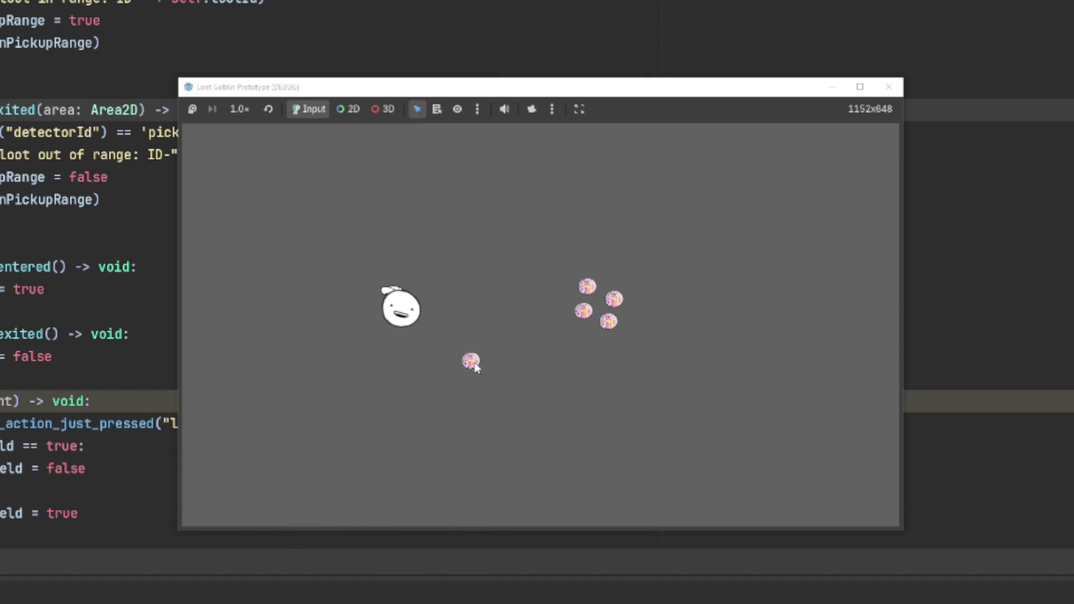
key("d")
left_click(591, 335)
key("s")
key("d")
key("w")
key("a")
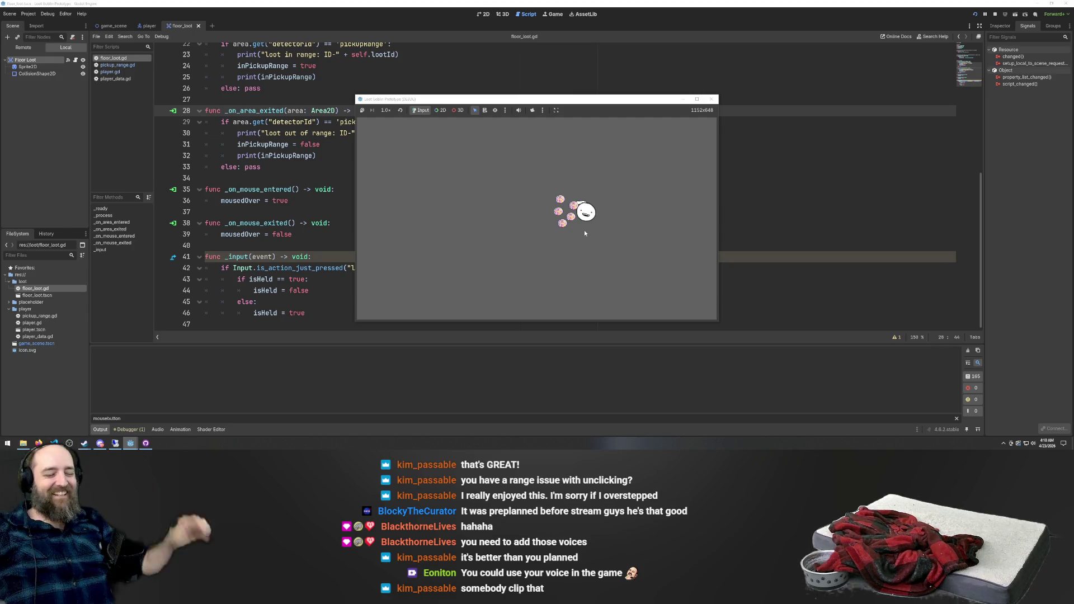
Pick one loot item from the pile and drop it in the game's top-right corner
key("d")
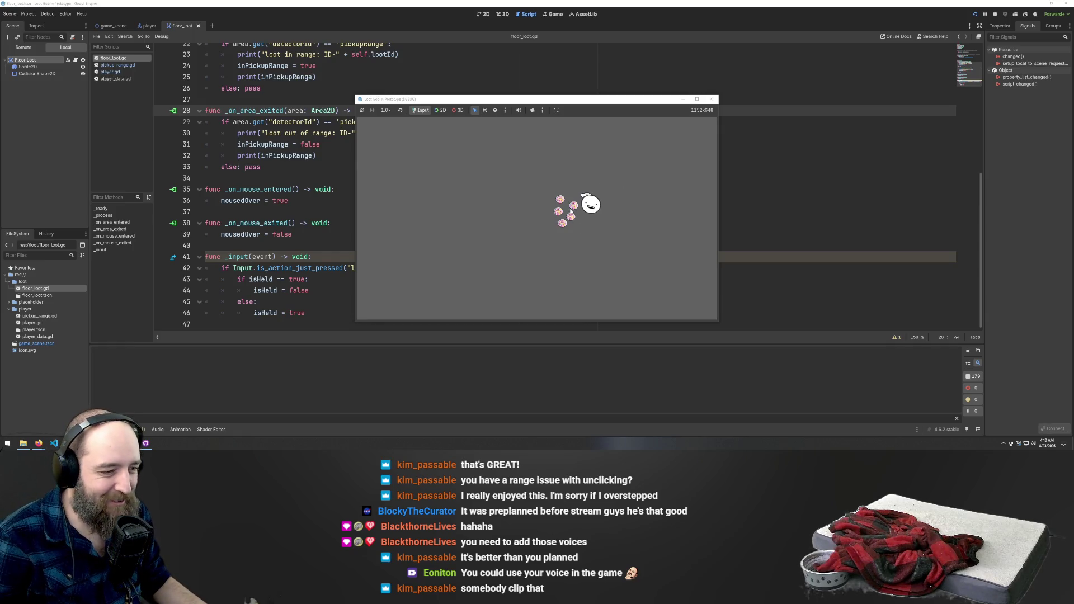
left_click(574, 205)
key("d")
left_click(708, 127)
Grab a second loot item and drop it near the top-right corner beside the first
left_click(571, 216)
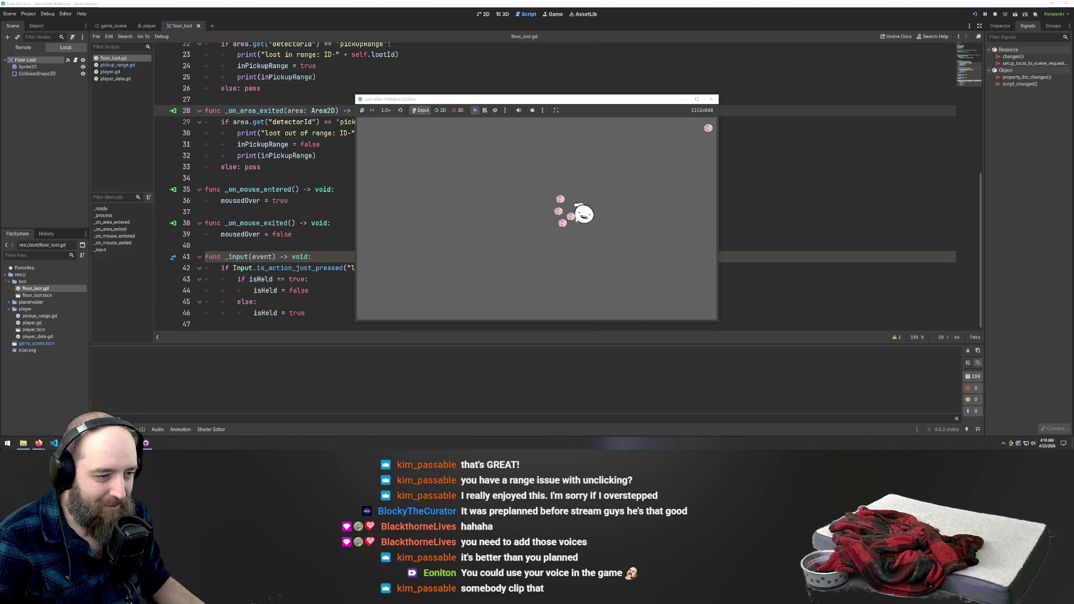
left_click(662, 215)
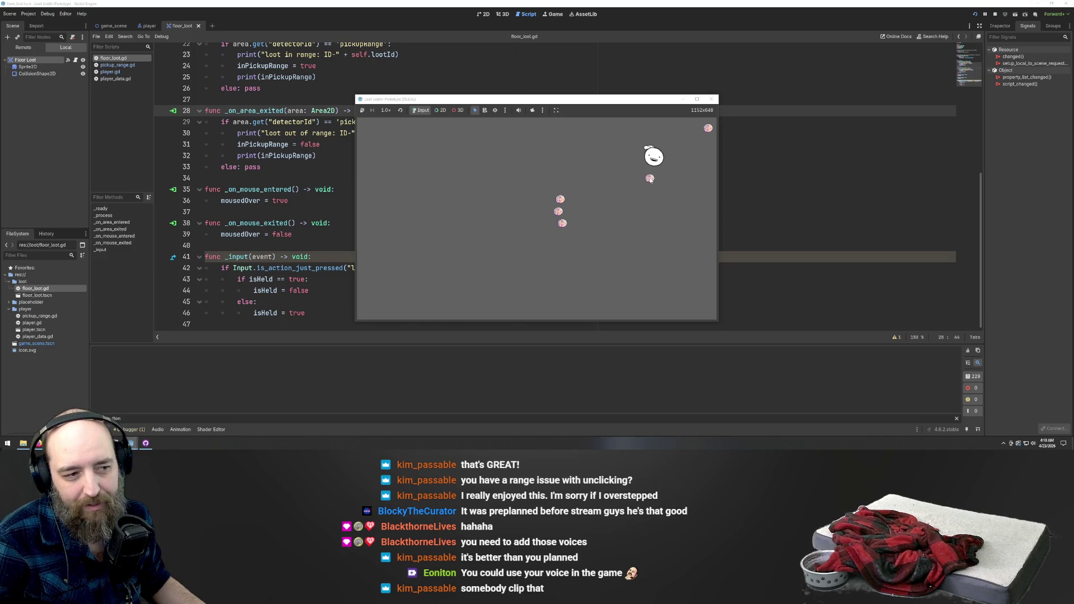
key("d")
key("w")
key("a")
left_click(708, 141)
Walk the goblin player down-left, then back up-right with the movement keys
key("s")
key("a")
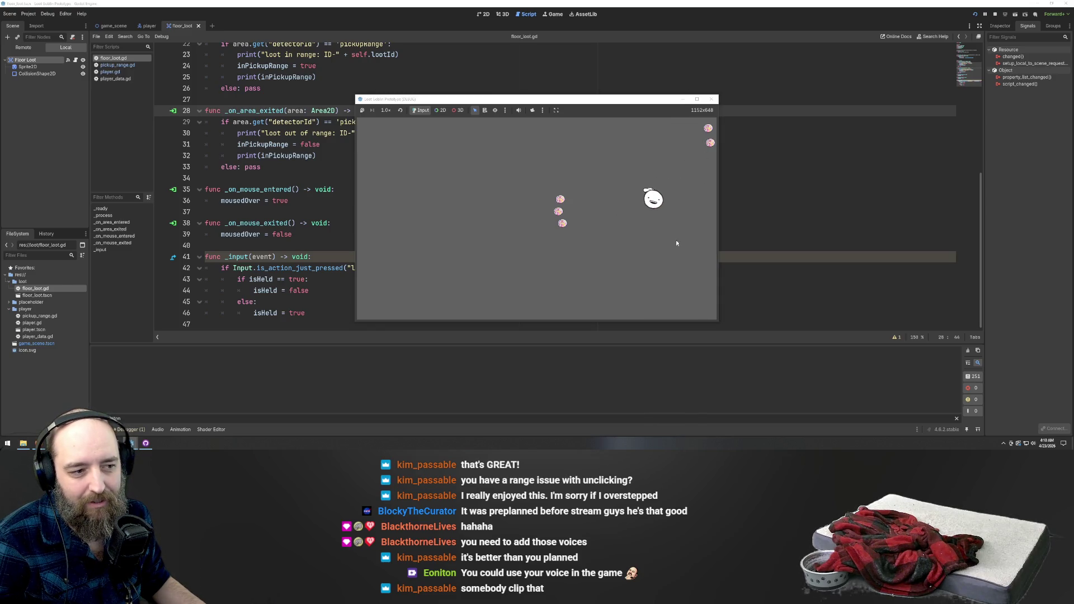
key("a")
key("w")
key("d")
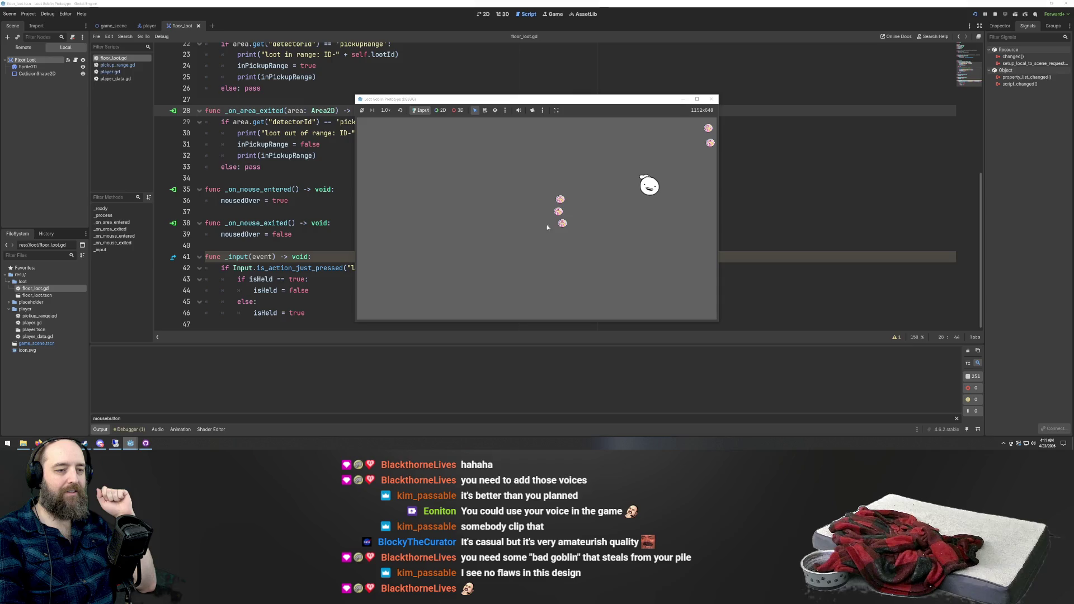
Pick up the bottom loot item, set it down lower right, then grab it again
left_click(575, 218)
left_click(579, 220)
left_click(675, 258)
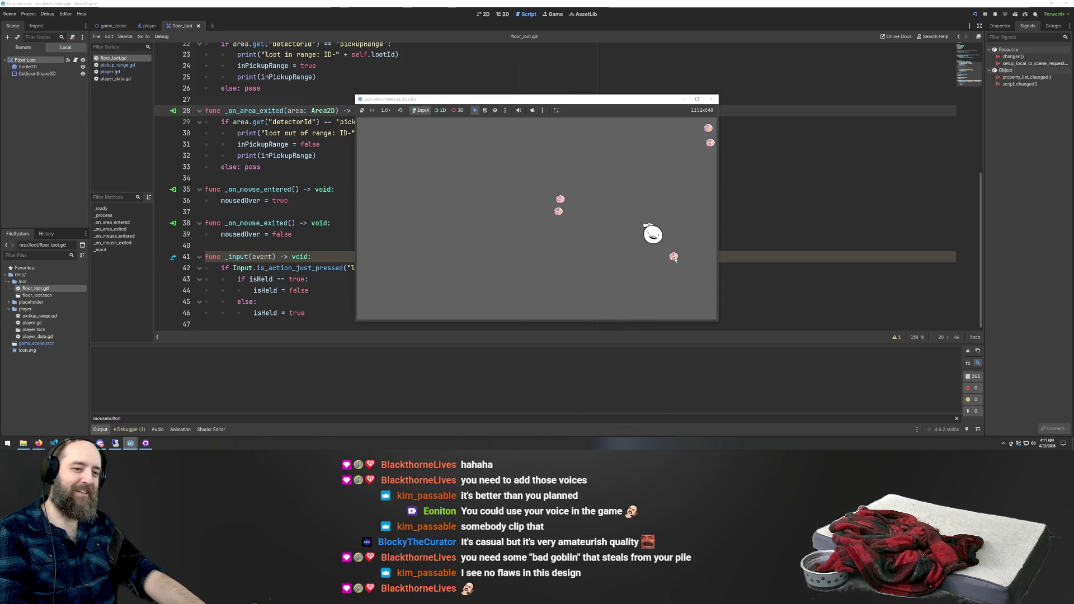
left_click(673, 297)
left_click(674, 258)
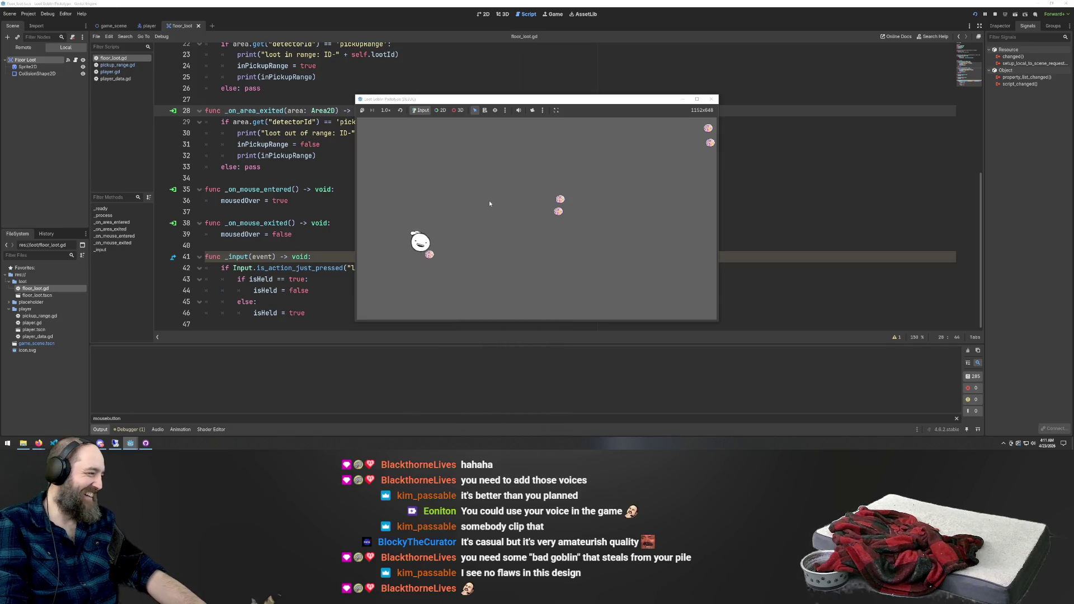
Drop the held loot mid-area, then carry a nearby loot item slightly left and drop it
left_click(430, 254)
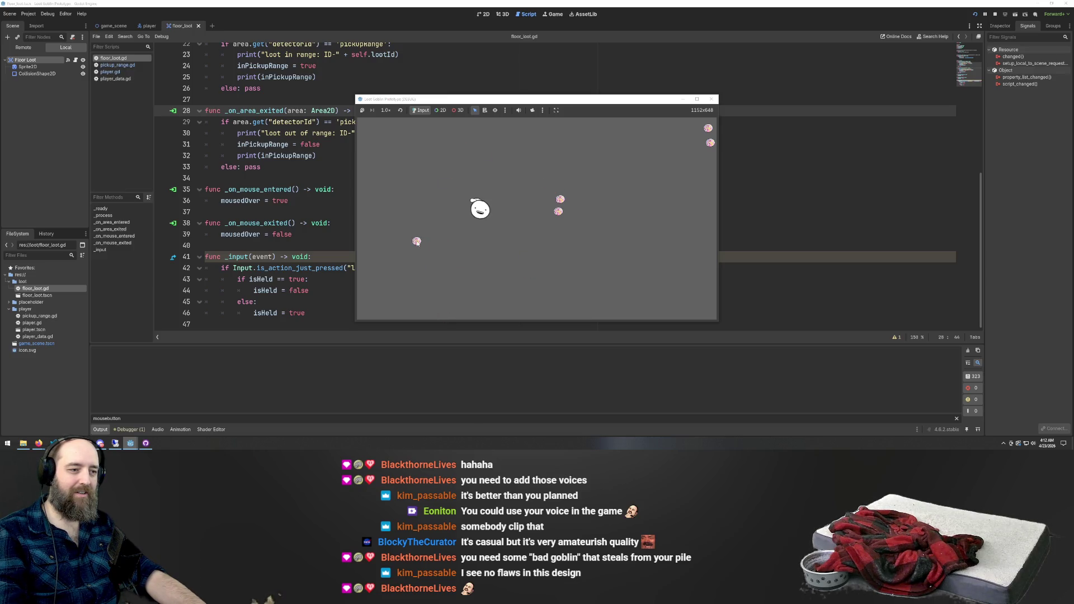
left_click(465, 219)
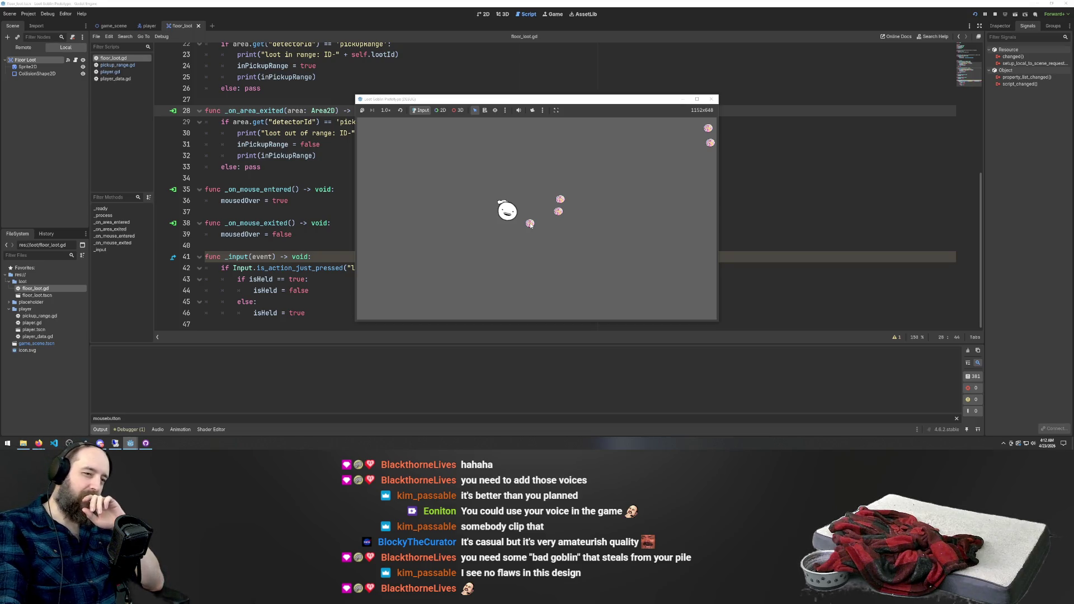
left_click(532, 224)
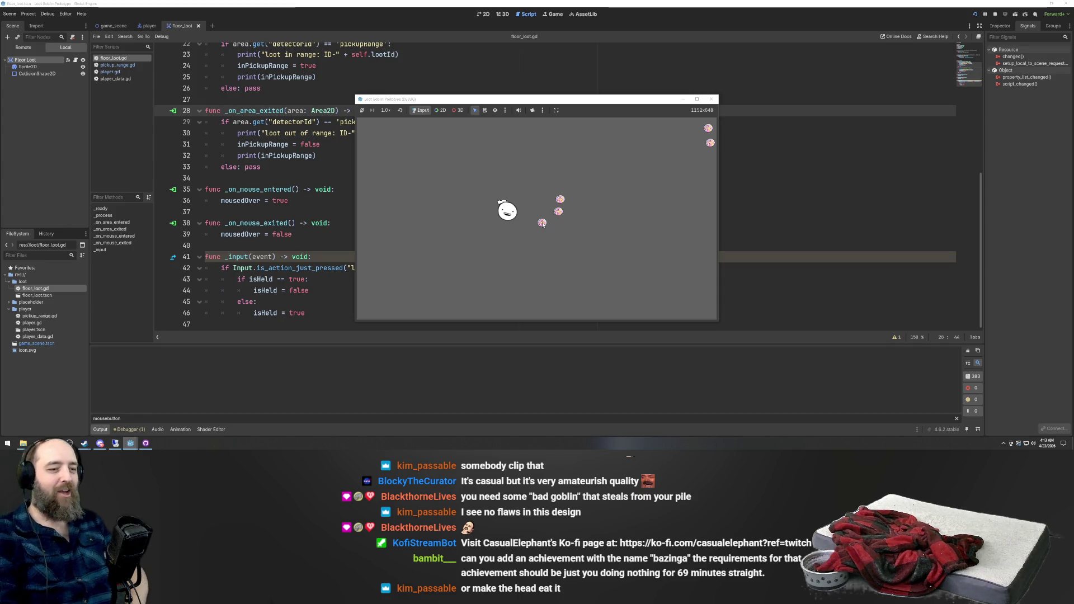
left_click(488, 231)
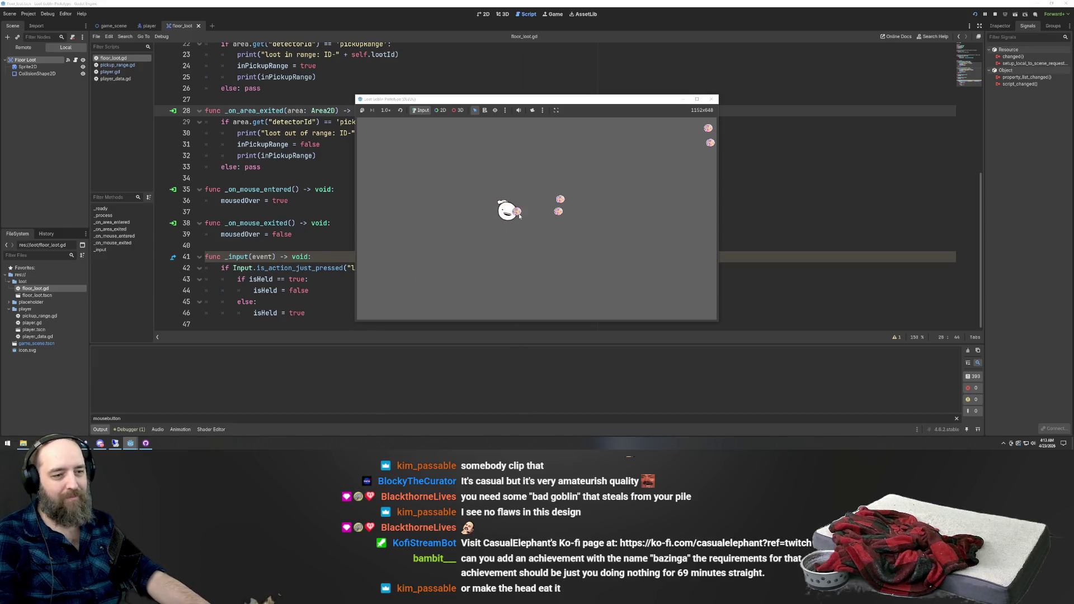
Pick up the lower loot, walk the goblin around it, then grab another loot item
left_click(558, 248)
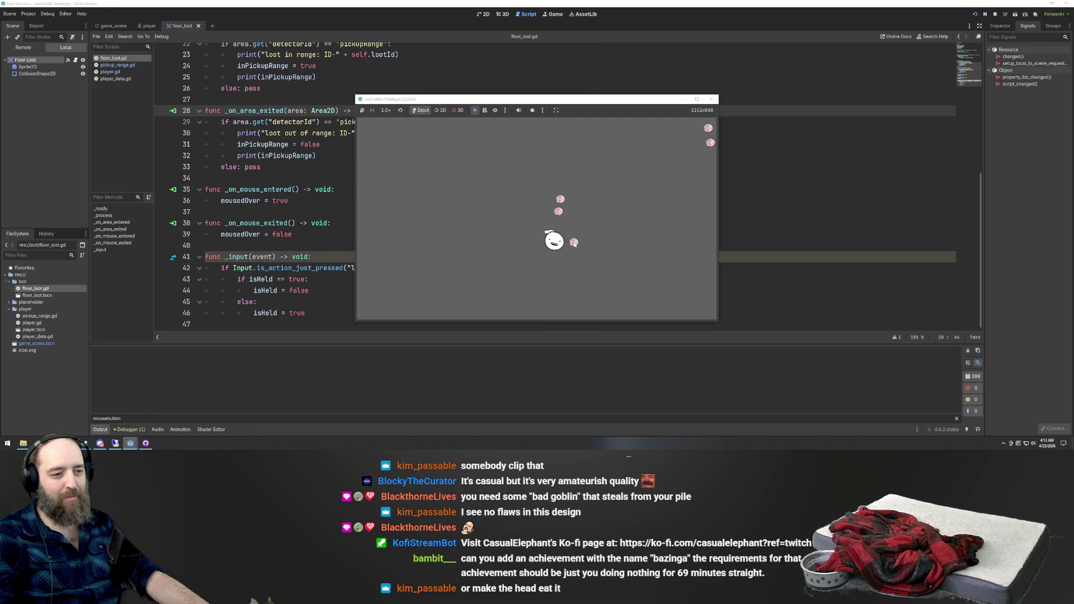
key("a")
key("d")
key("d")
key("a")
key("w")
key("d")
key("s")
key("d")
key("s")
key("w")
key("a")
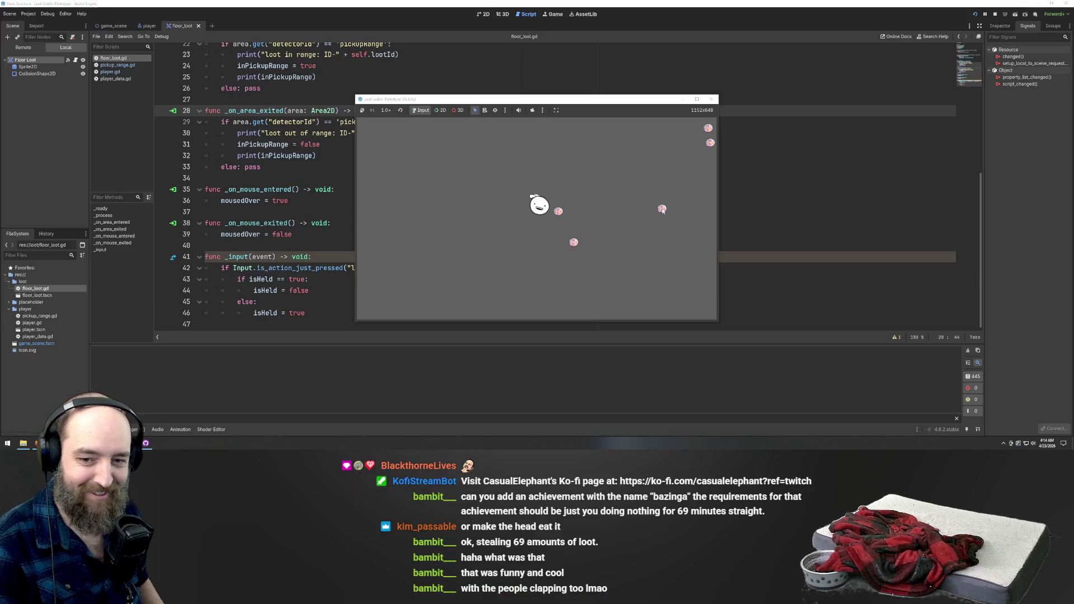
left_click(661, 209)
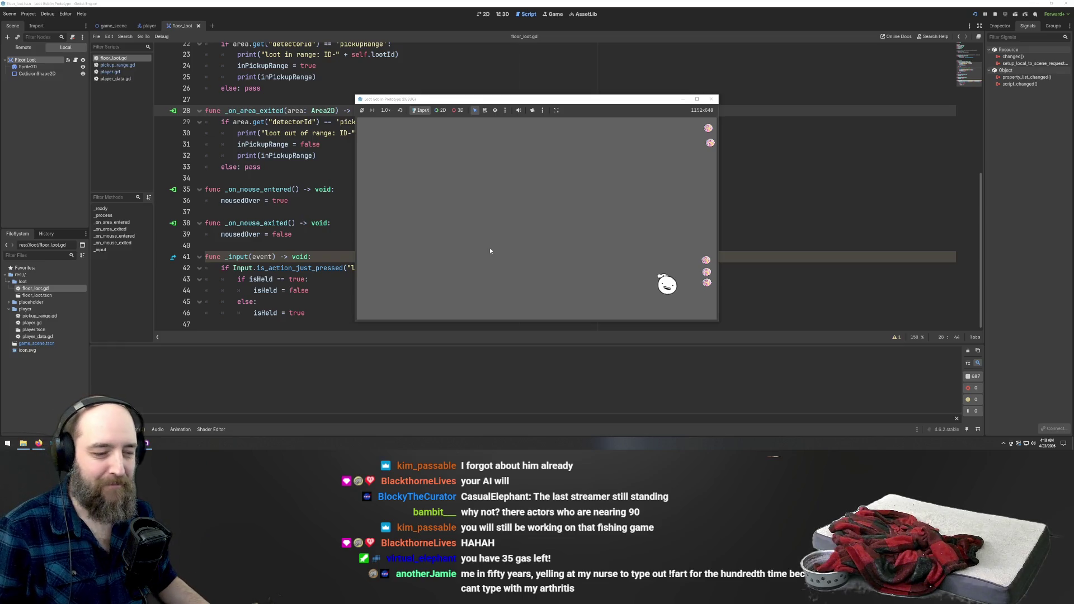
Pick up the in-range loot orb, walk left, and drop it mid-left
left_click(706, 260)
key("a")
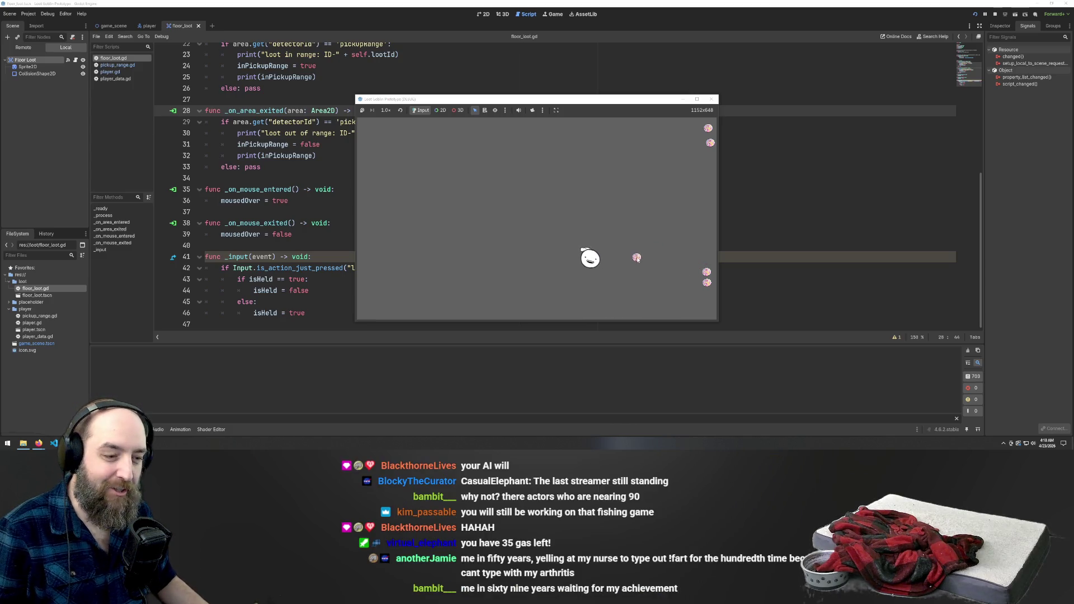
left_click(512, 200)
key("w")
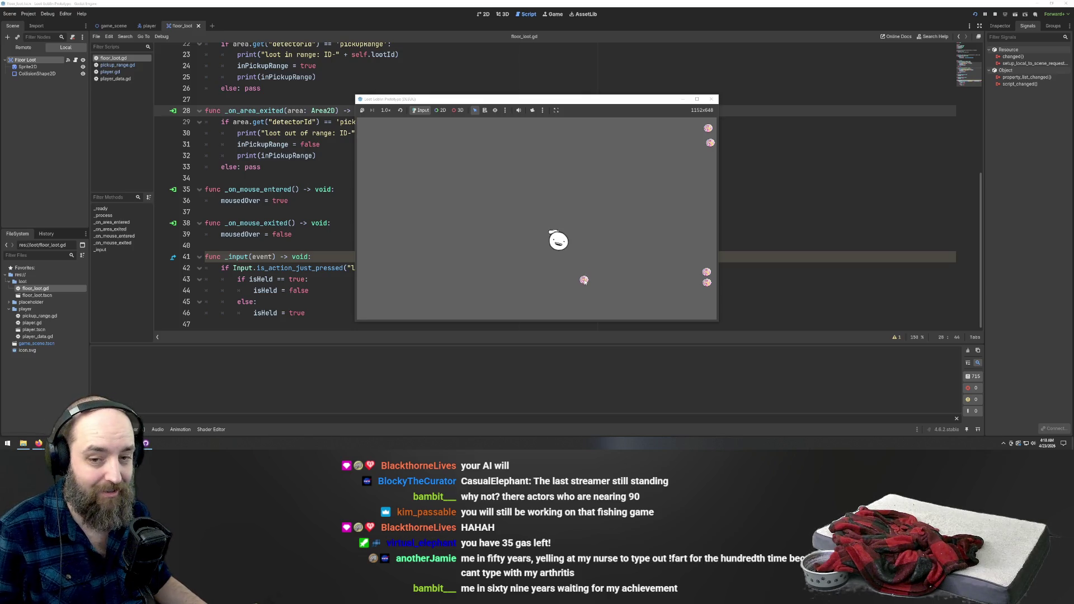
Walk the player down toward the lower orbs, away, and back again
key("d")
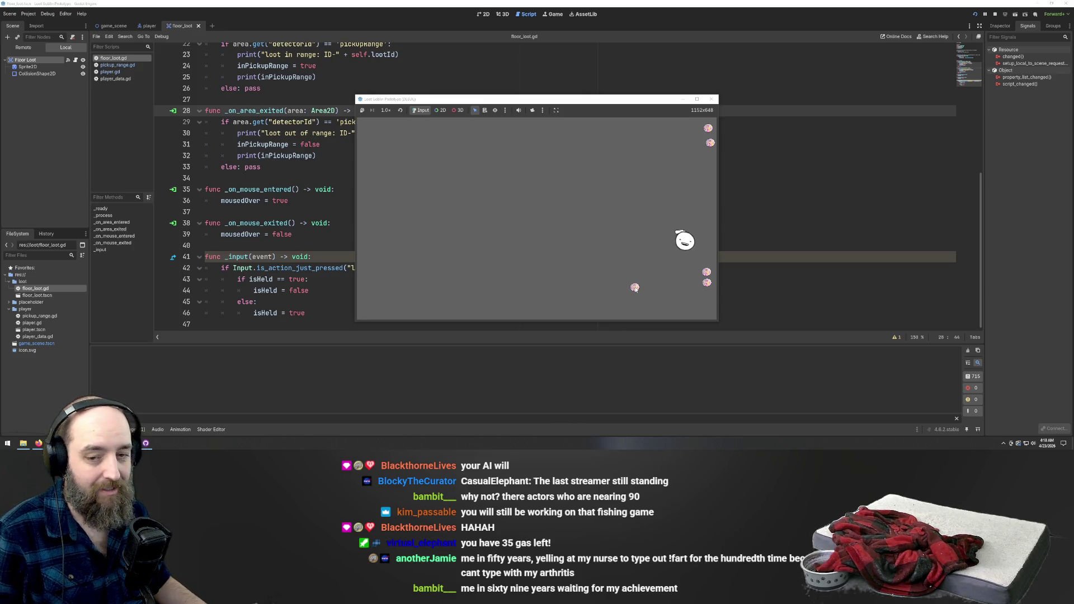
key("s")
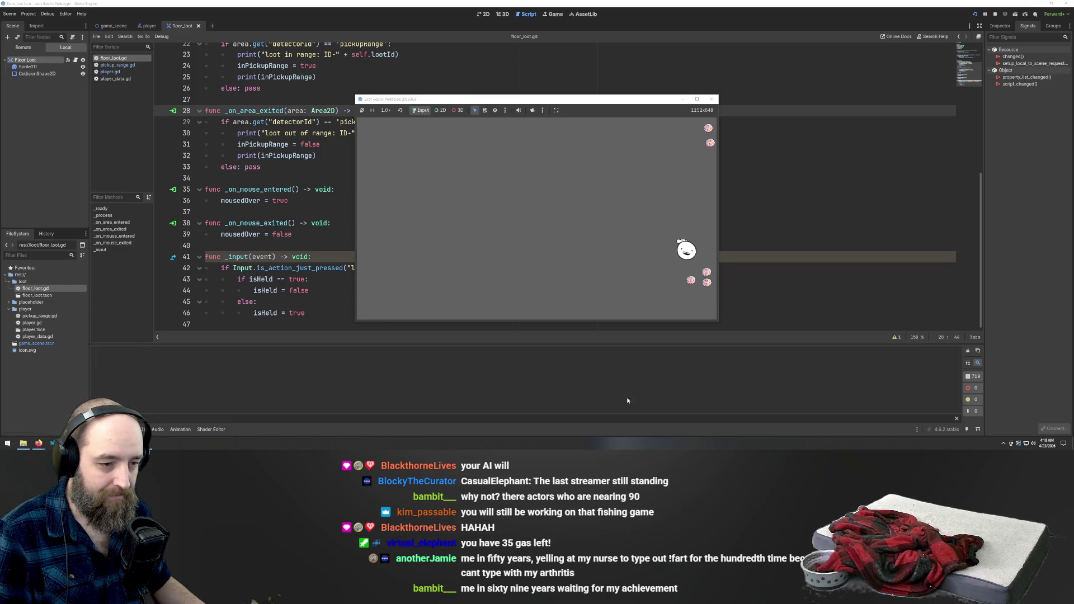
key("s")
key("w")
key("a")
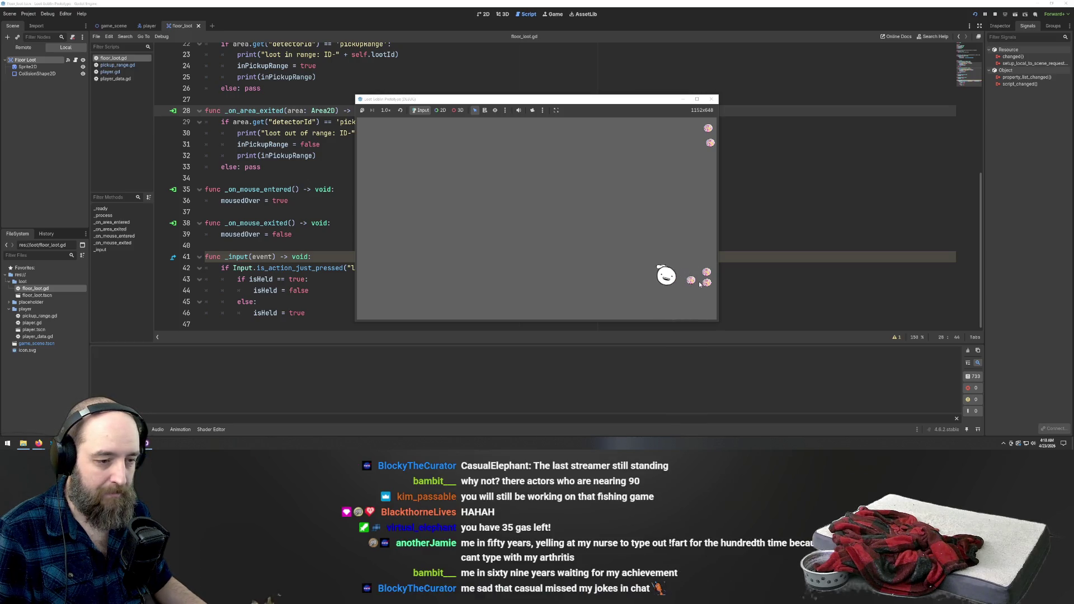
key("d")
key("w")
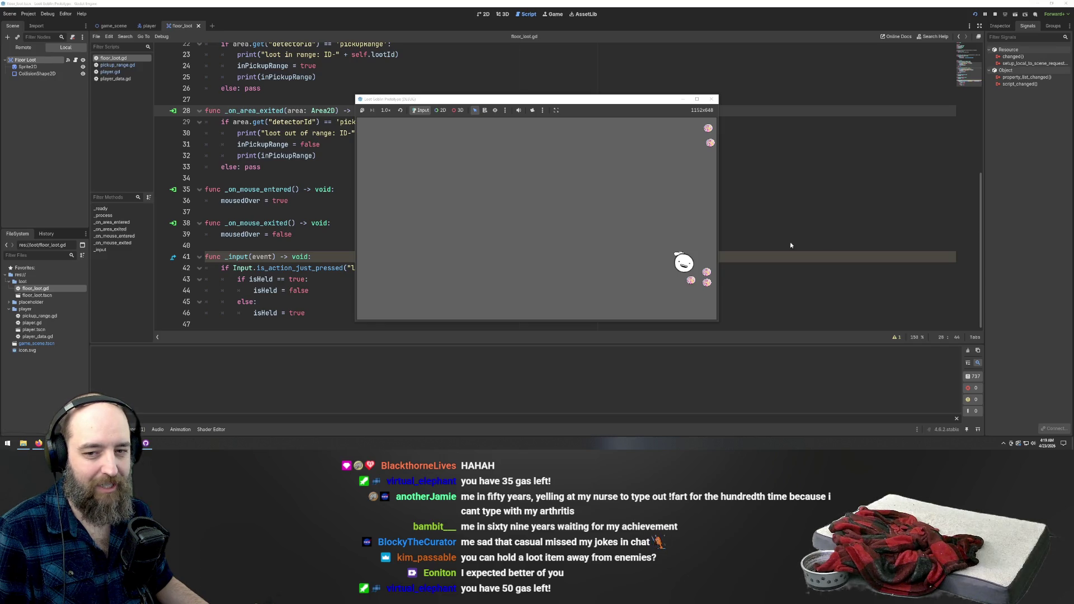
Try picking up loot orbs near the player, then walk down-left
left_click(683, 271)
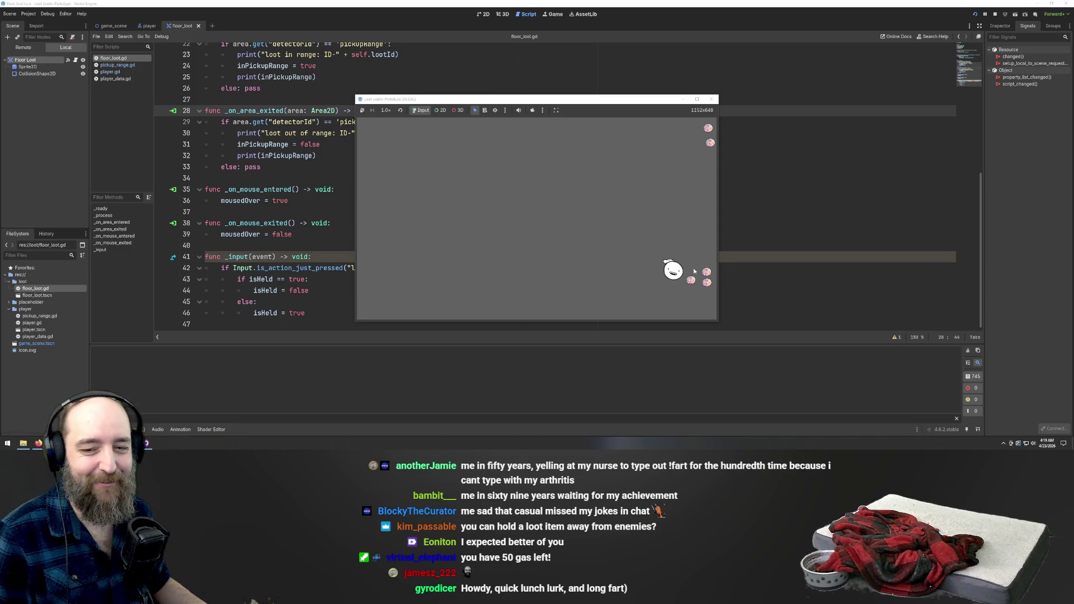
left_click(679, 250)
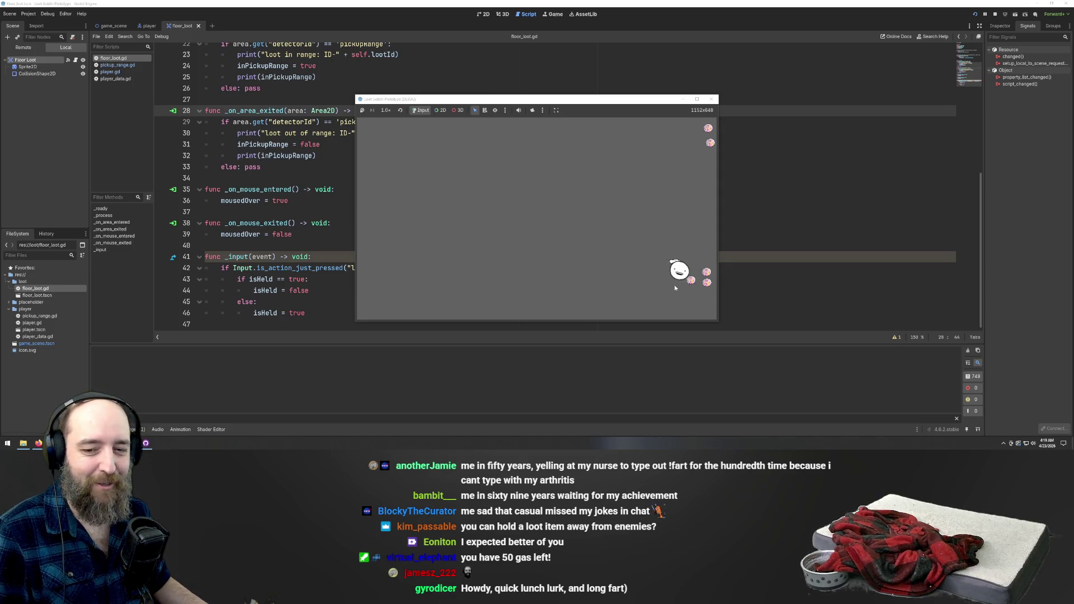
key("a")
key("s")
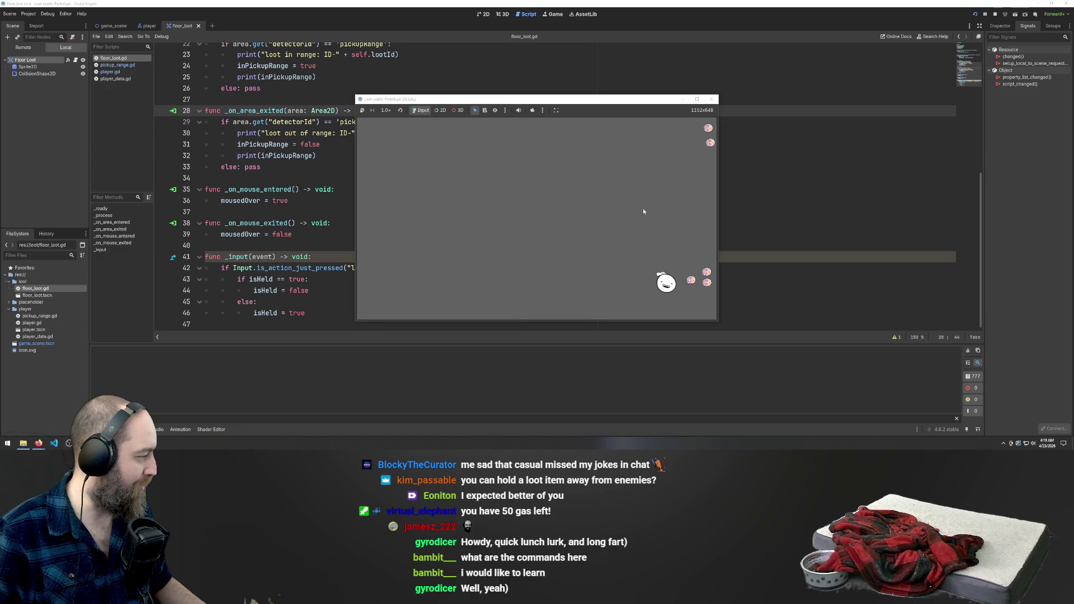
Walk the player up, back down to the bottom loot, then up to the top-right cluster
key("d")
key("a")
key("w")
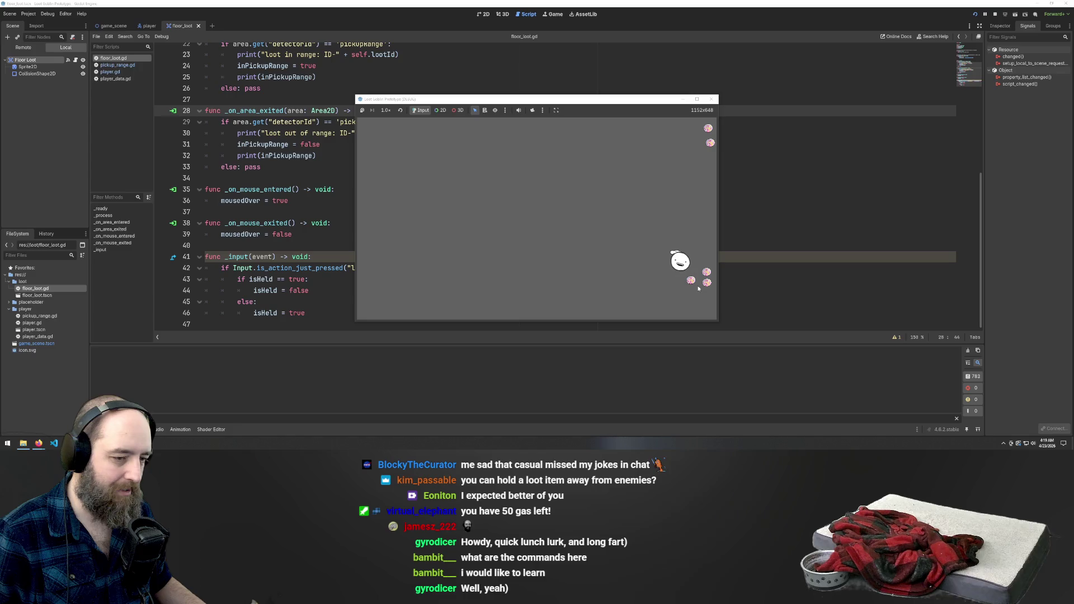
key("w")
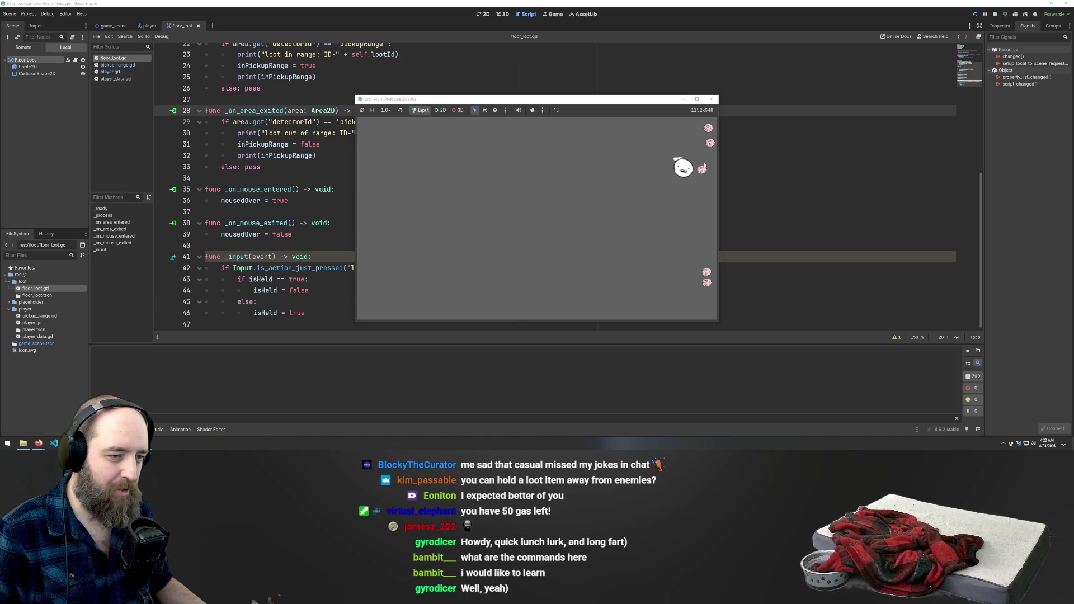
key("s")
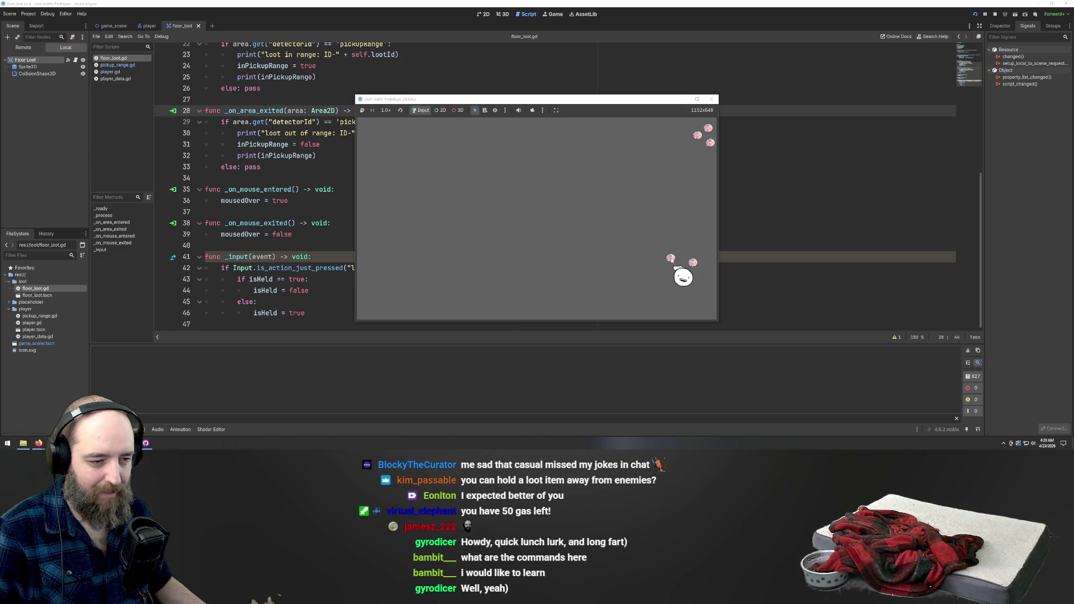
key("w")
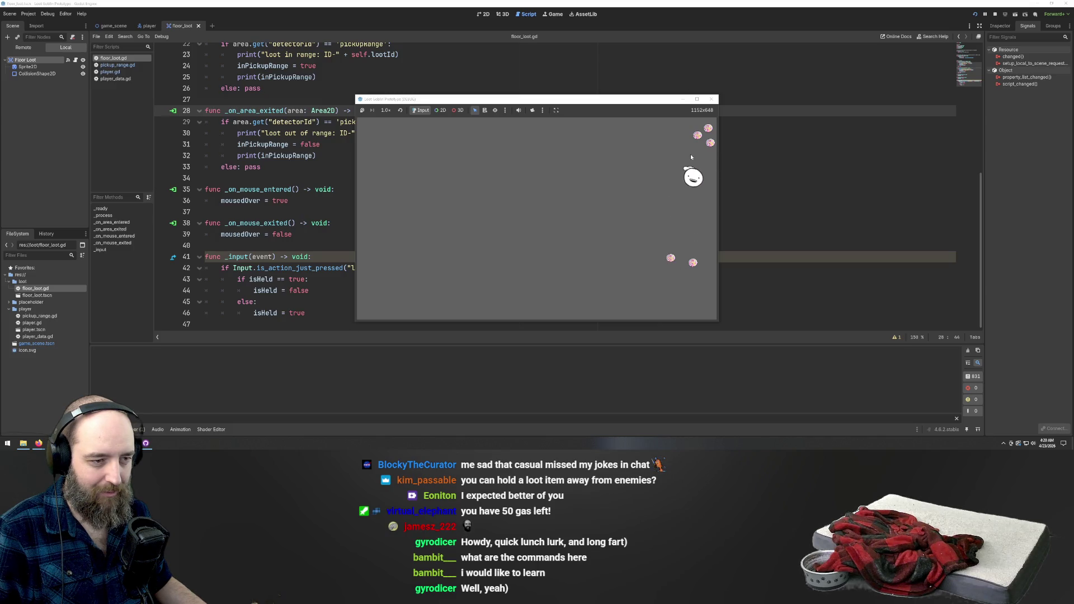
Pick up a top-right loot item and walk the player around while it follows the mouse
left_click(699, 134)
key("a+s")
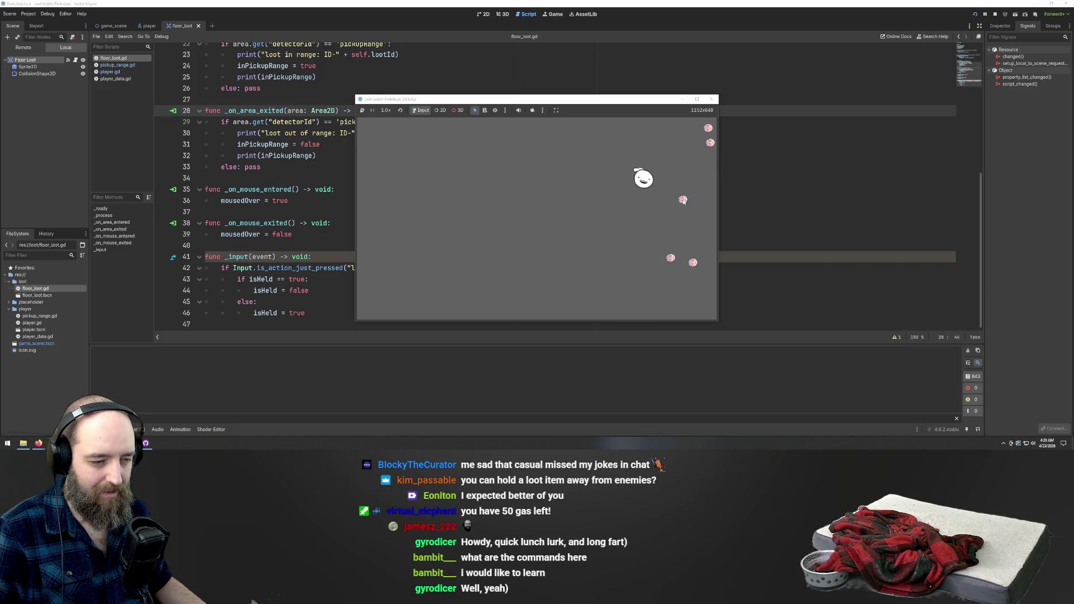
key("a+w")
key("s")
key("d+s")
key("a+w")
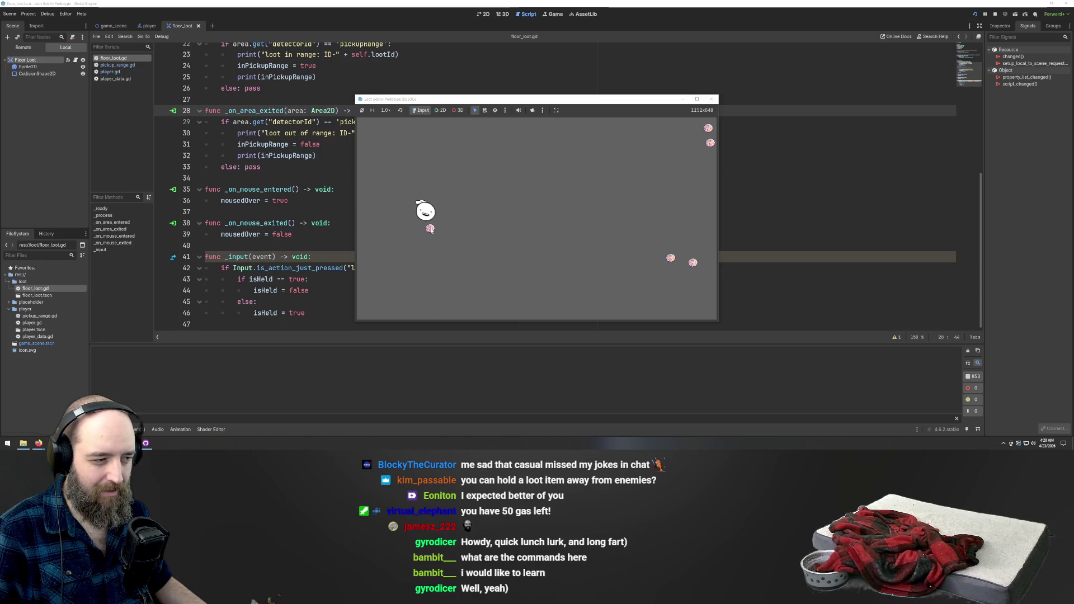
key("d")
key("d+s")
key("s")
key("a")
key("a+w")
key("d+w")
key("d")
key("d+w")
Carry the loot toward the middle-left and drop it beside the player
key("d")
key("a+s")
key("w")
key("d")
key("w")
key("a")
key("a+s")
key("s")
key("a")
key("w")
key("d")
key("s")
key("a")
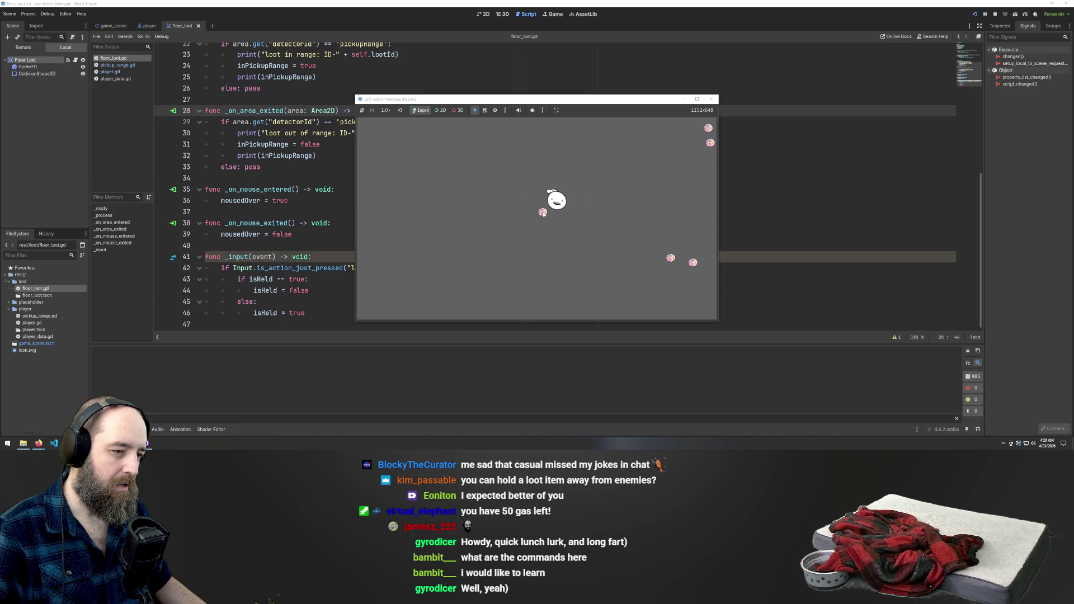
key("d")
key("a")
key("d")
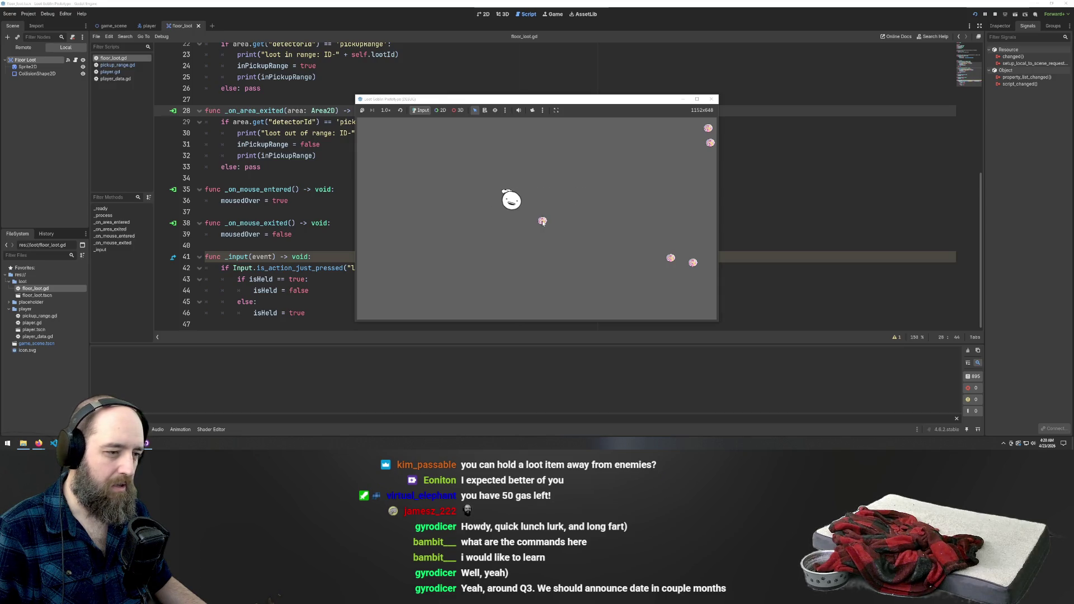
key("a")
key("a")
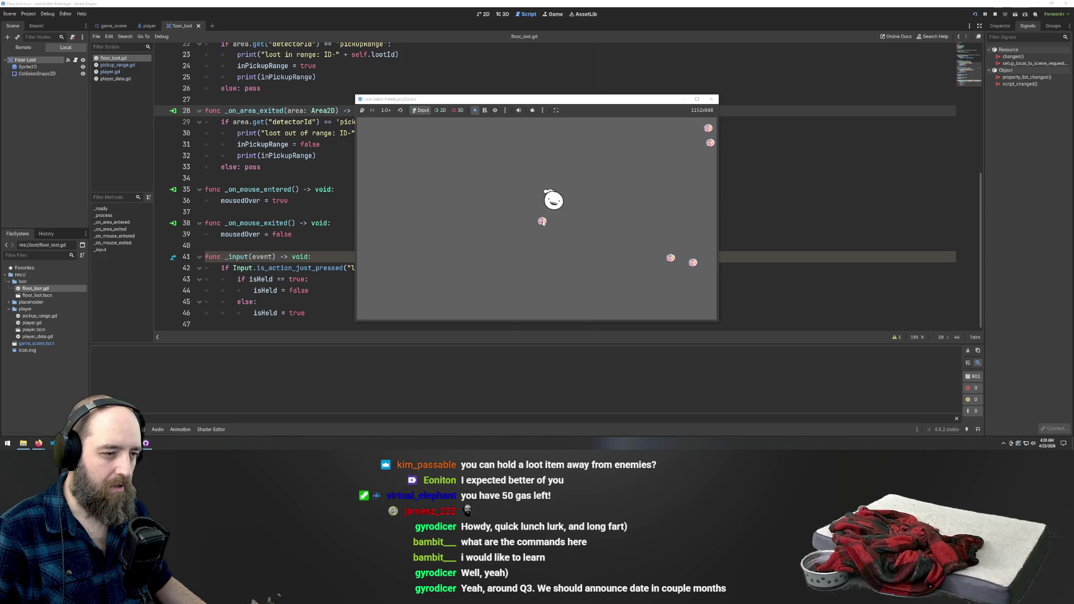
key("a")
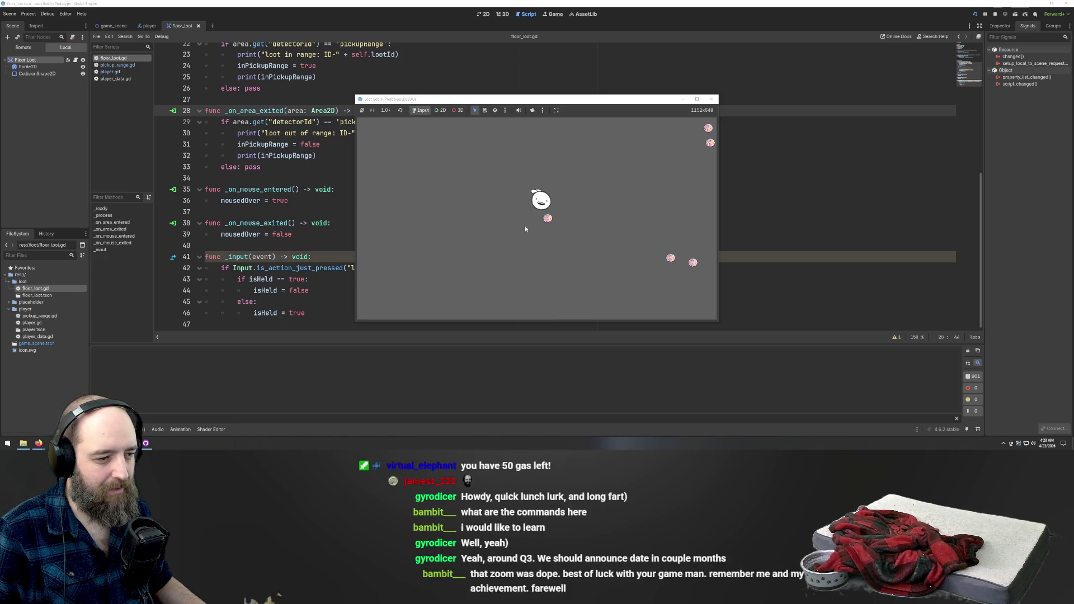
key("a")
key("d")
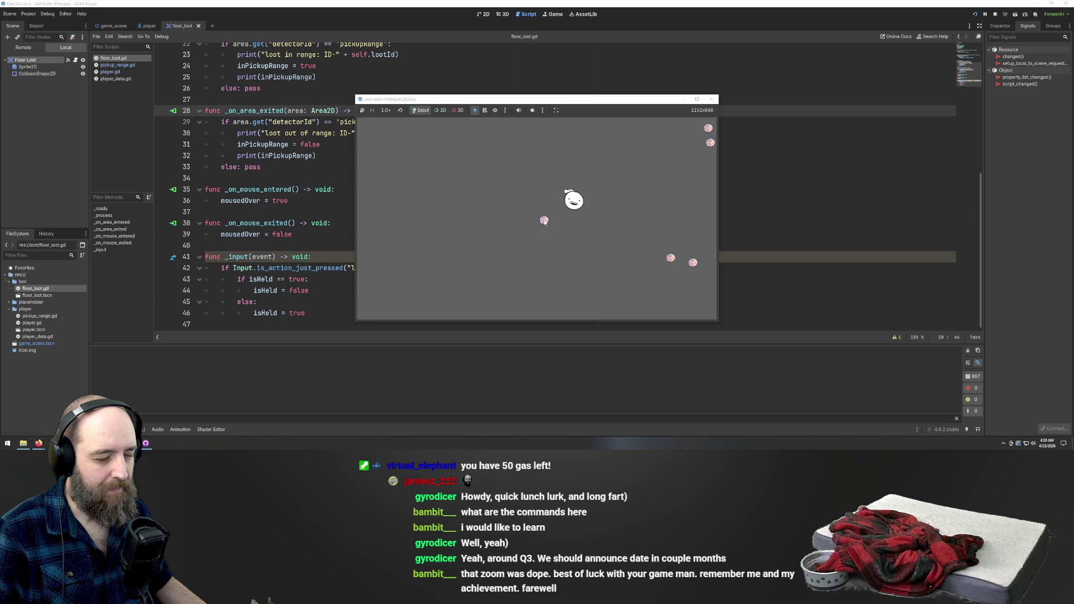
key("a")
key("d")
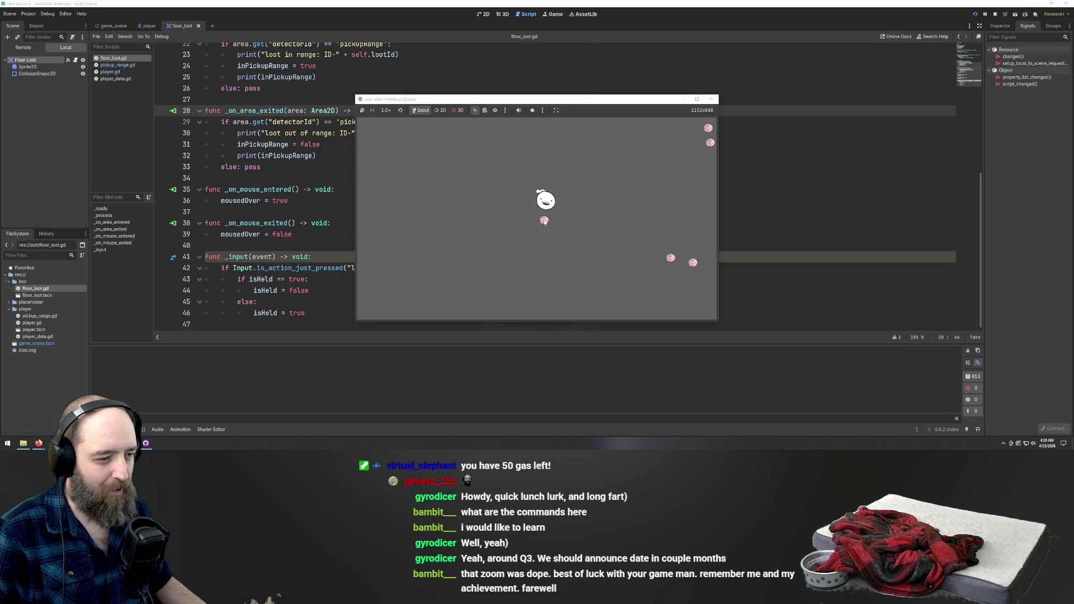
key("a")
left_click(500, 203)
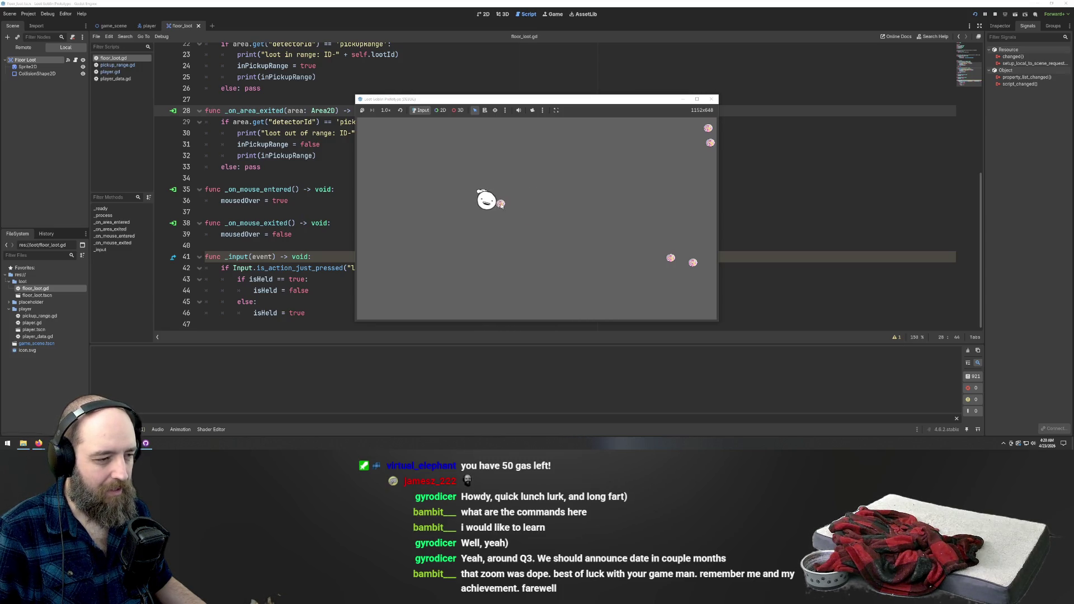
Walk the player around the level with WASD, ending up beside the loot item
key("d")
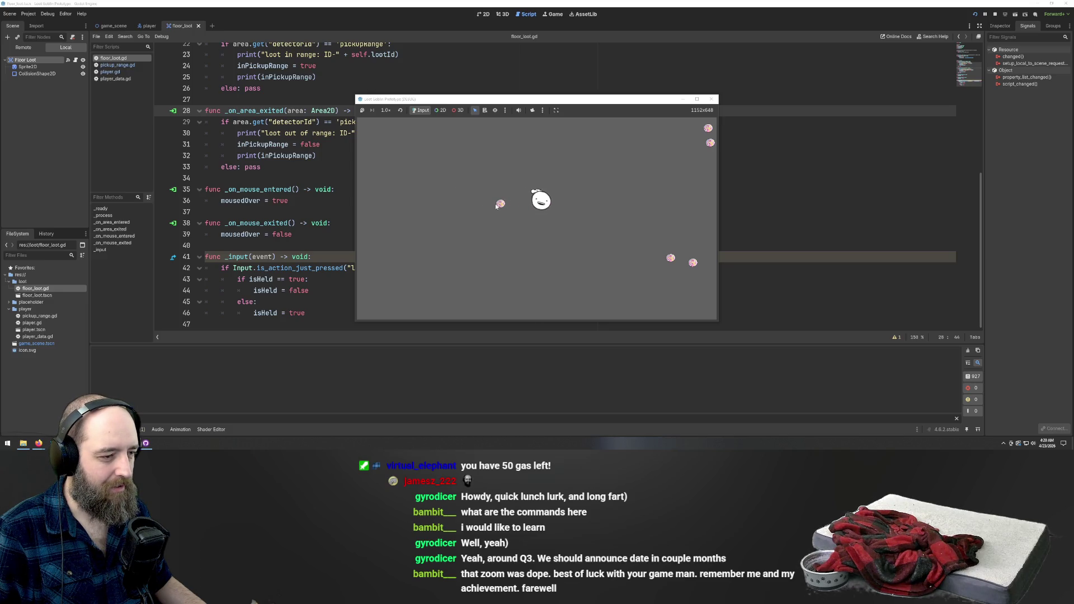
key("d")
key("a")
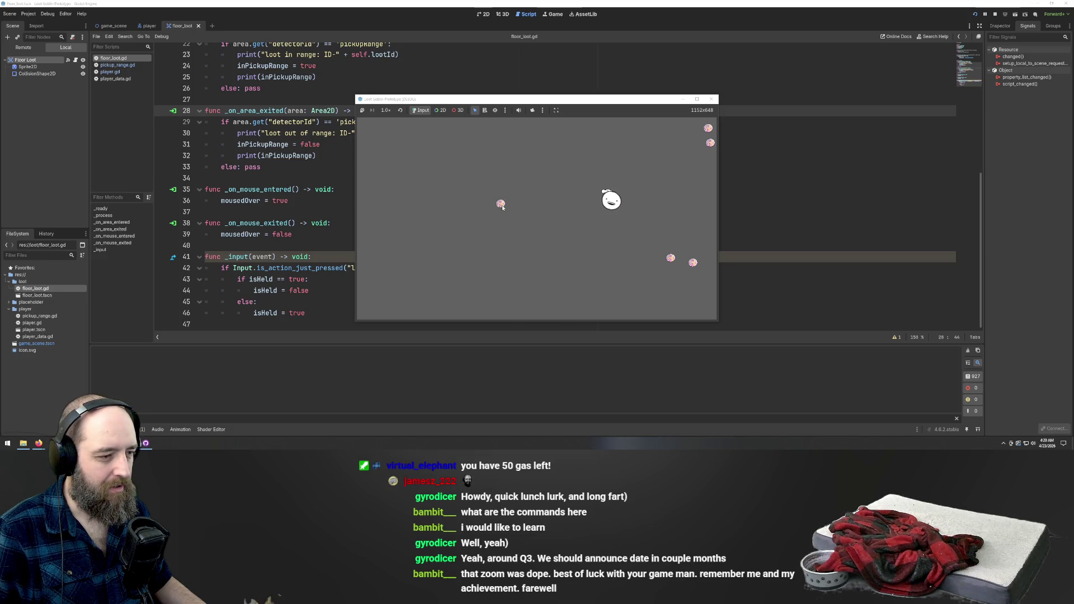
key("s")
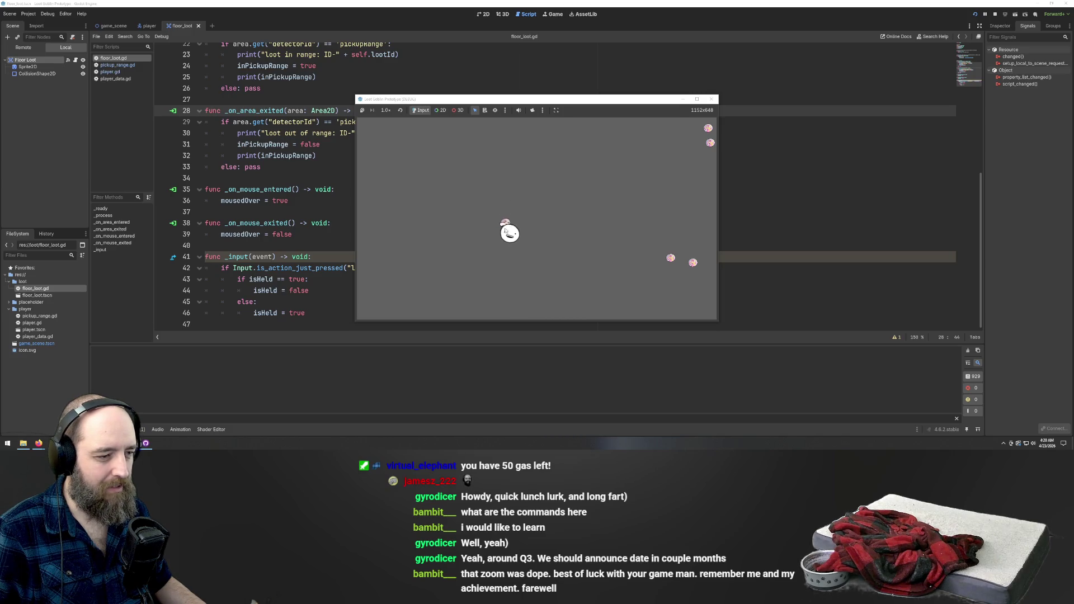
key("w")
key("d")
key("s")
key("a")
key("d")
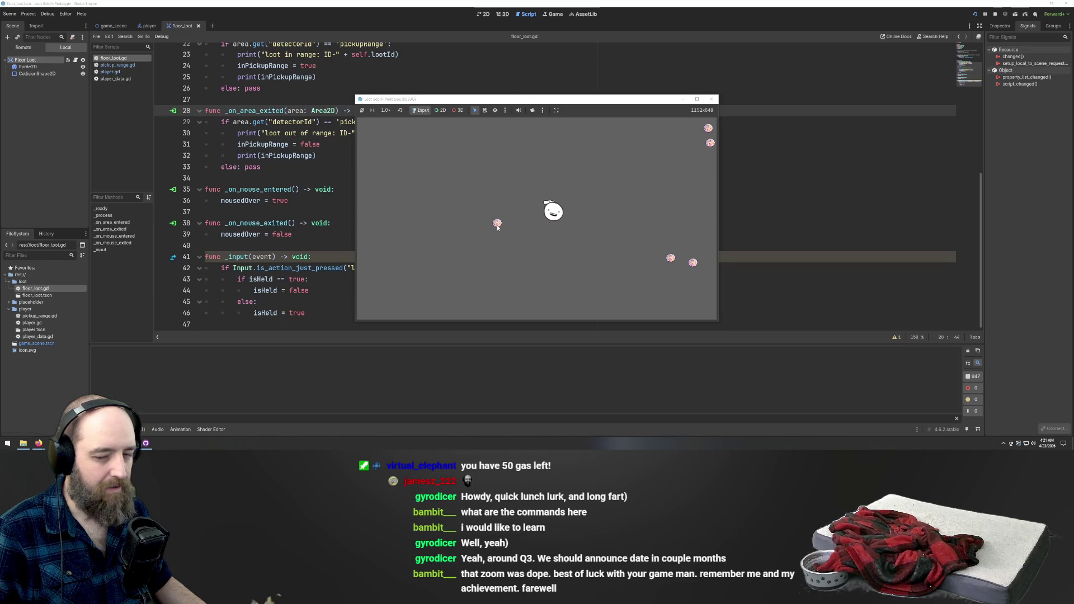
key("a")
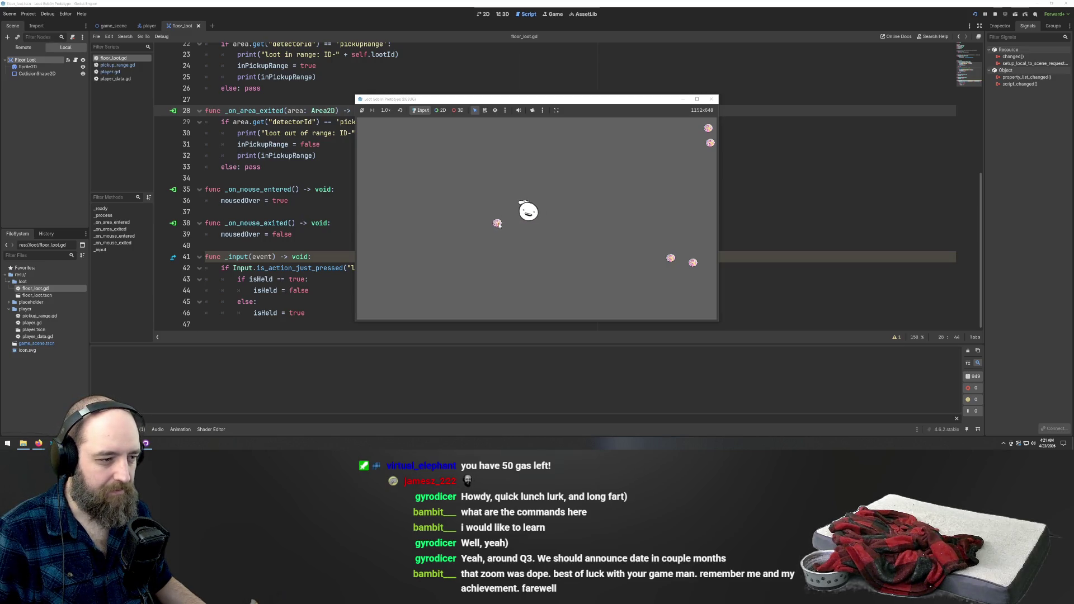
key("d")
key("s")
key("a")
key("w")
key("d")
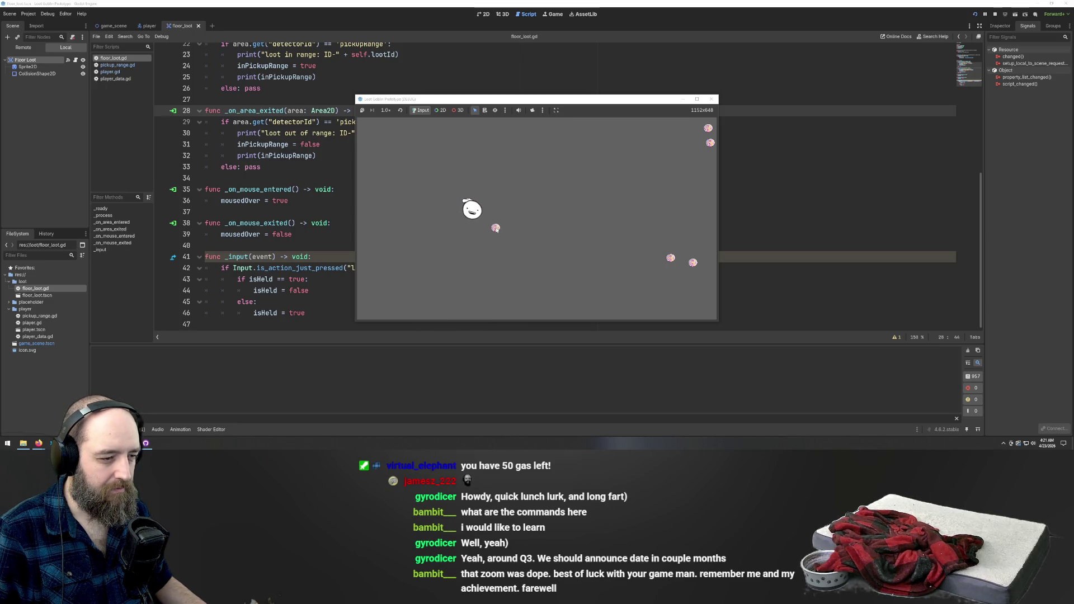
key("w")
key("s")
key("a")
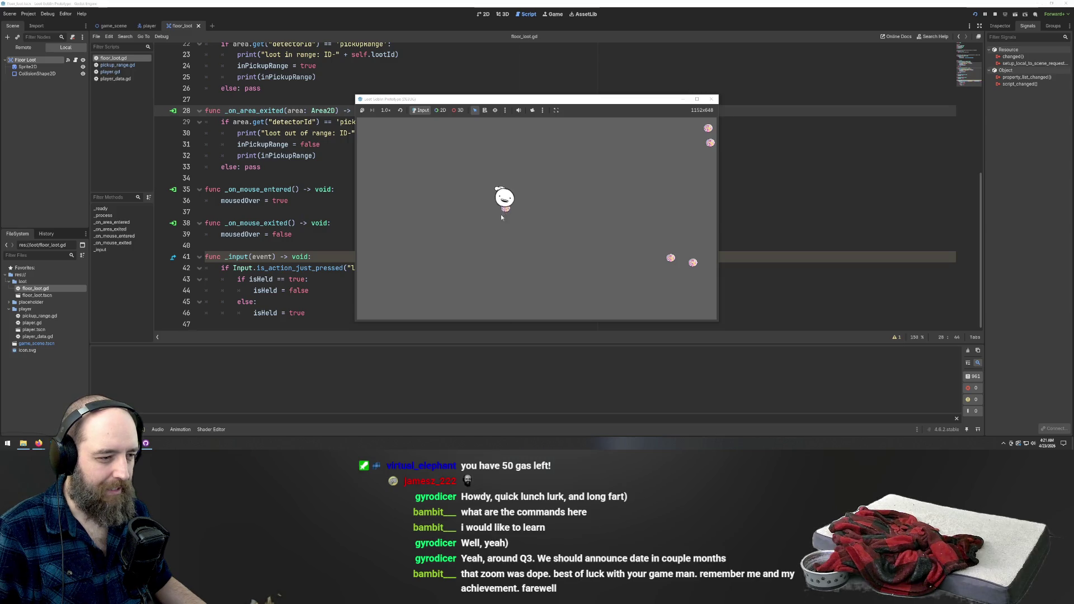
key("w")
key("w")
key("d")
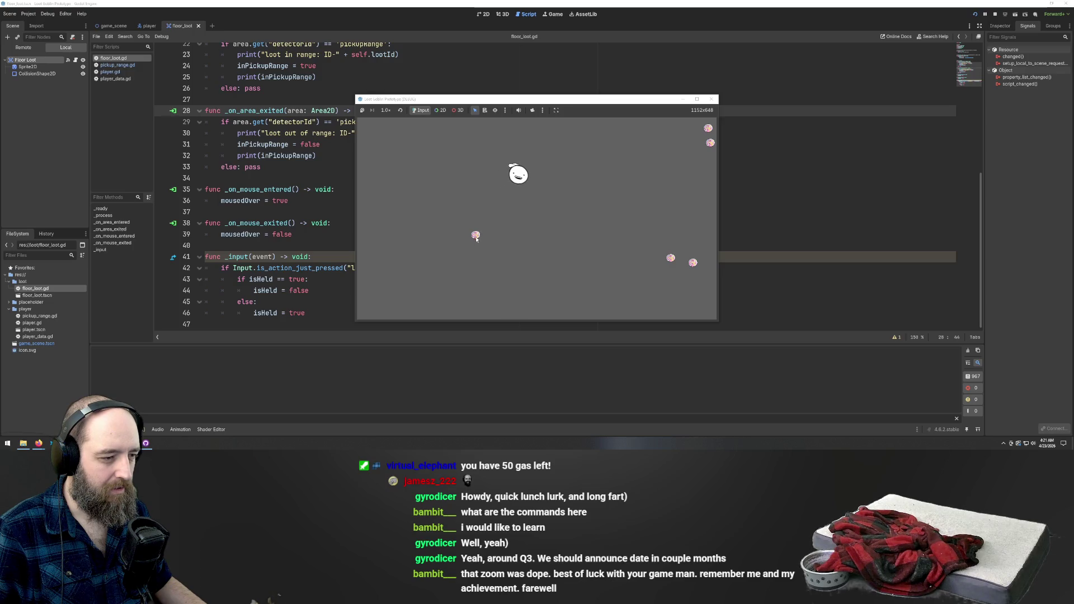
key("s")
key("a")
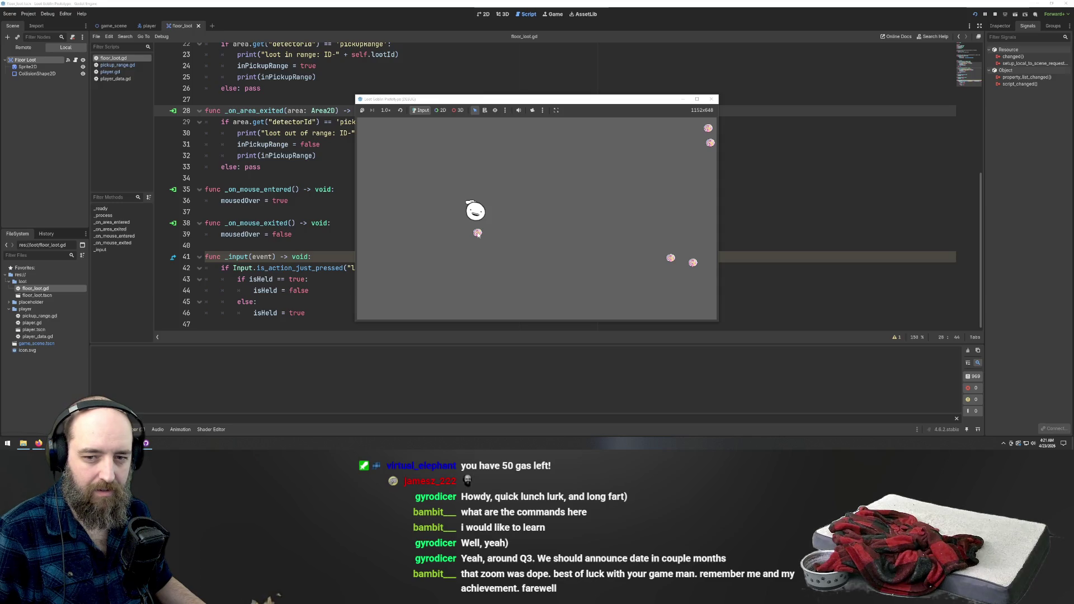
key("d")
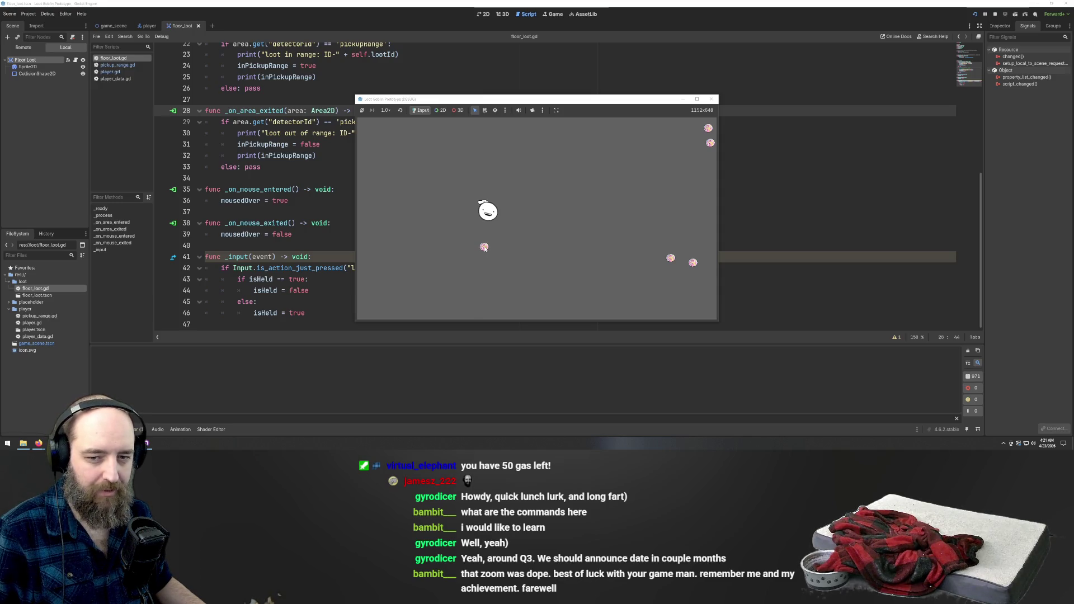
key("d")
key("s")
key("a")
key("w")
key("d")
key("s")
key("a")
key("w")
key("s")
key("d")
key("w")
key("d")
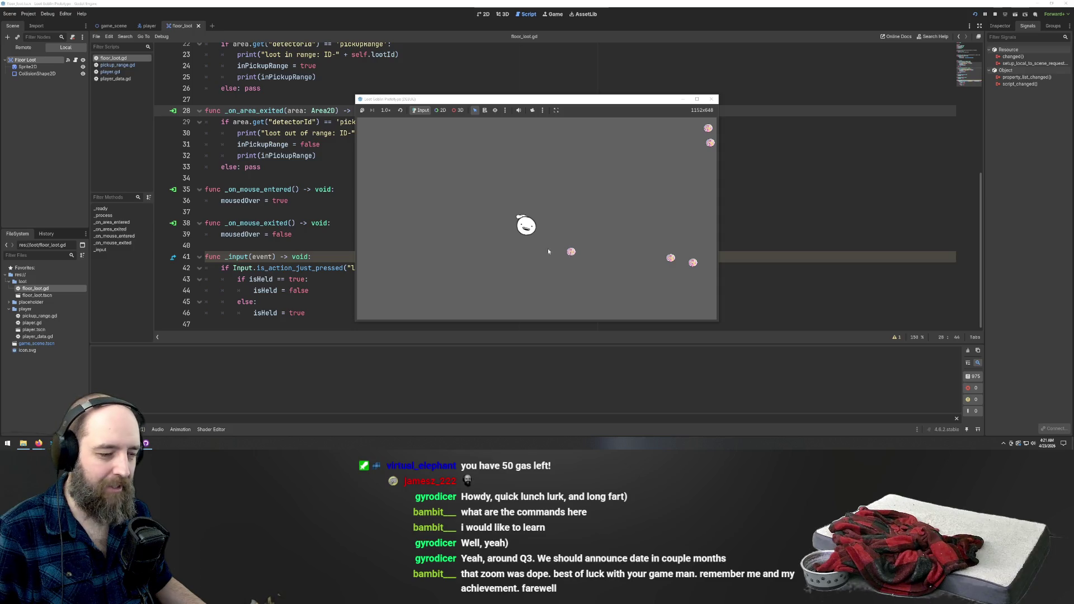
key("d")
key("a")
key("d")
key("a")
key("a")
key("d")
key("d")
key("a")
key("a")
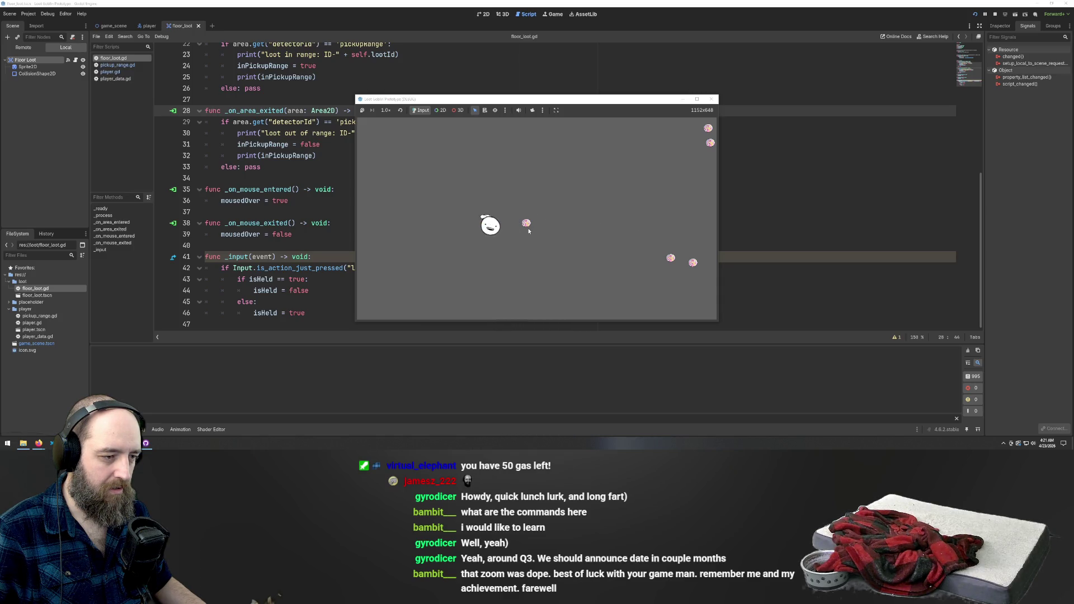
key("d")
key("d")
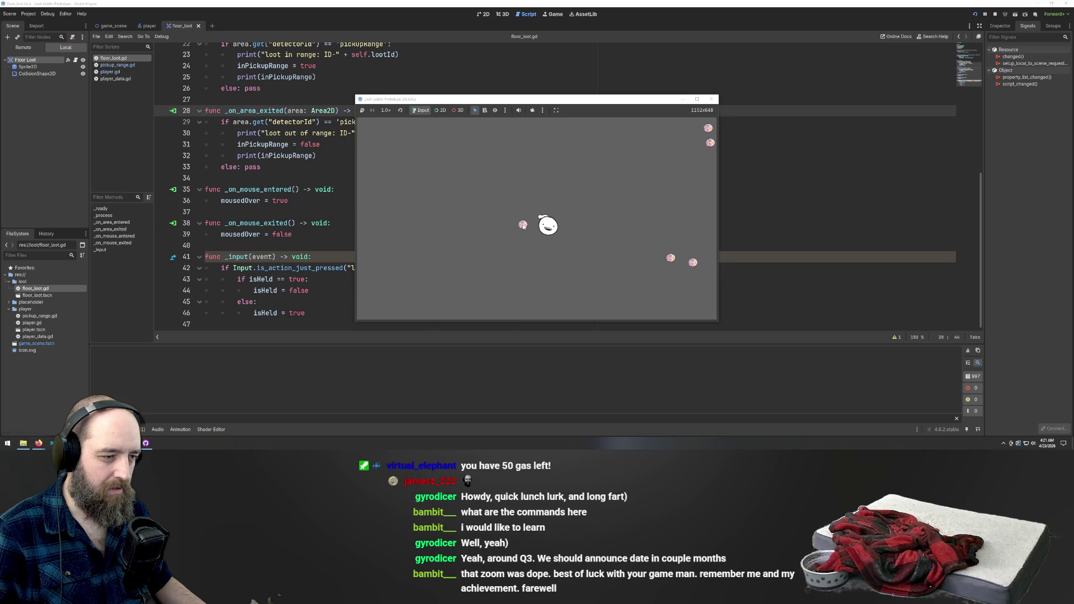
key("d")
key("w")
key("a")
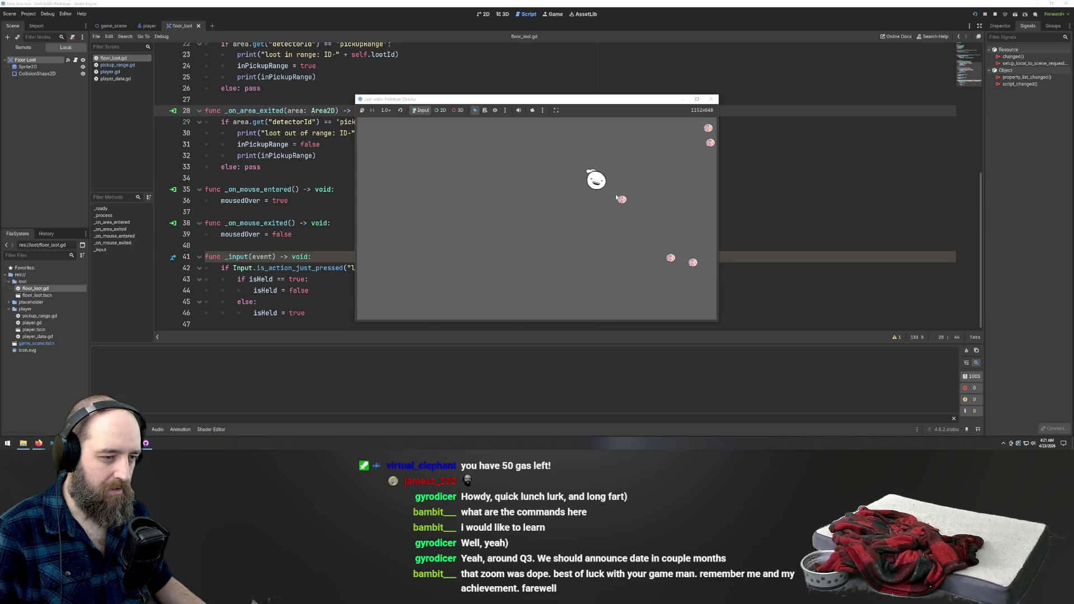
key("s")
key("w")
key("d")
key("a")
key("a")
key("a")
Walk the player right and then left while carrying the held loot item
key("d")
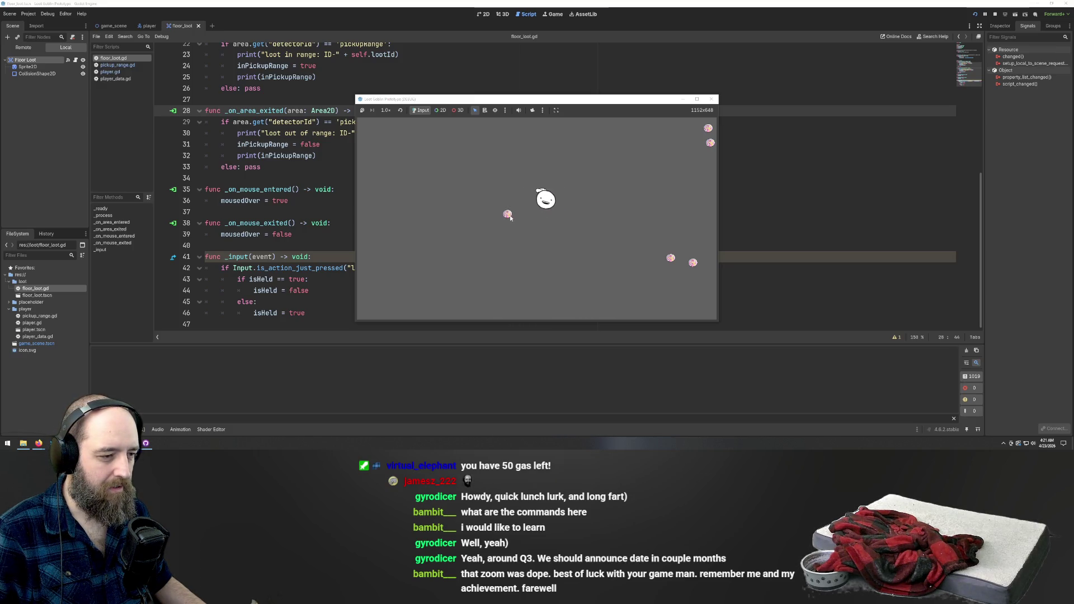
key("d")
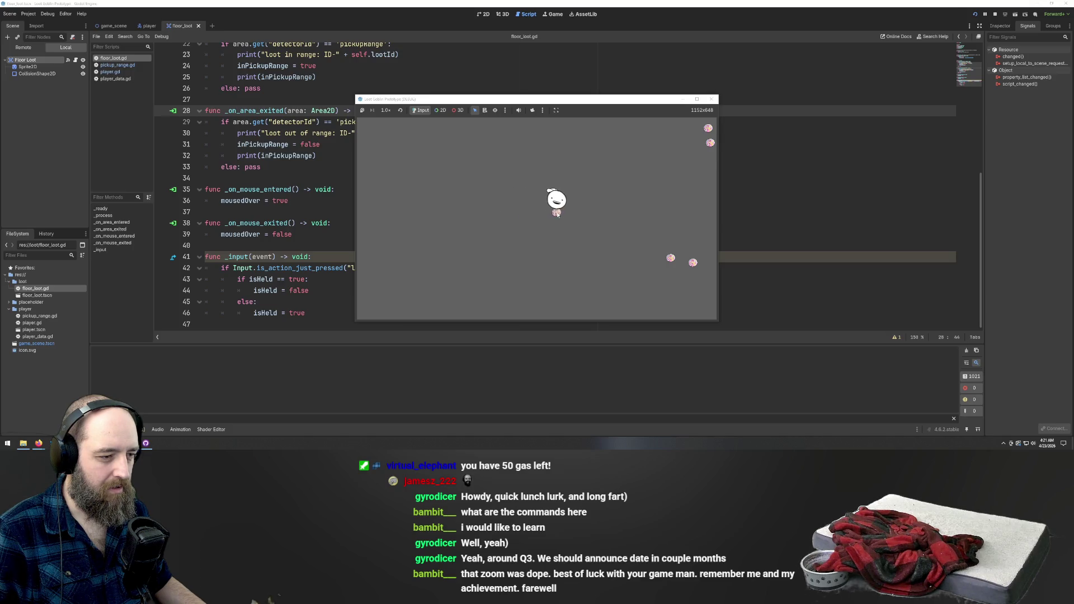
key("a")
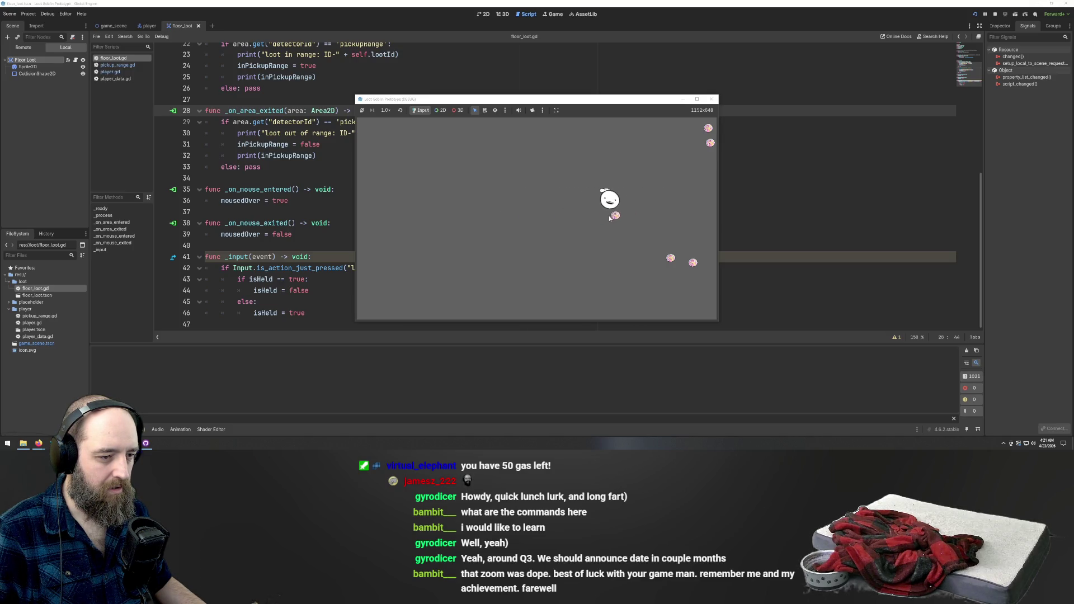
key("a")
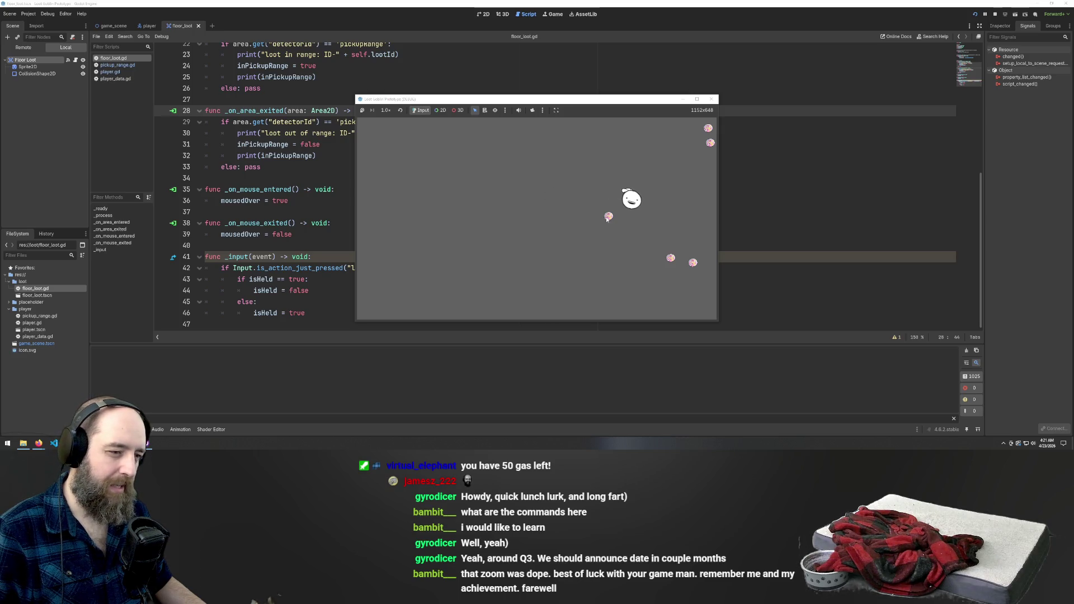
key("a")
key("a")
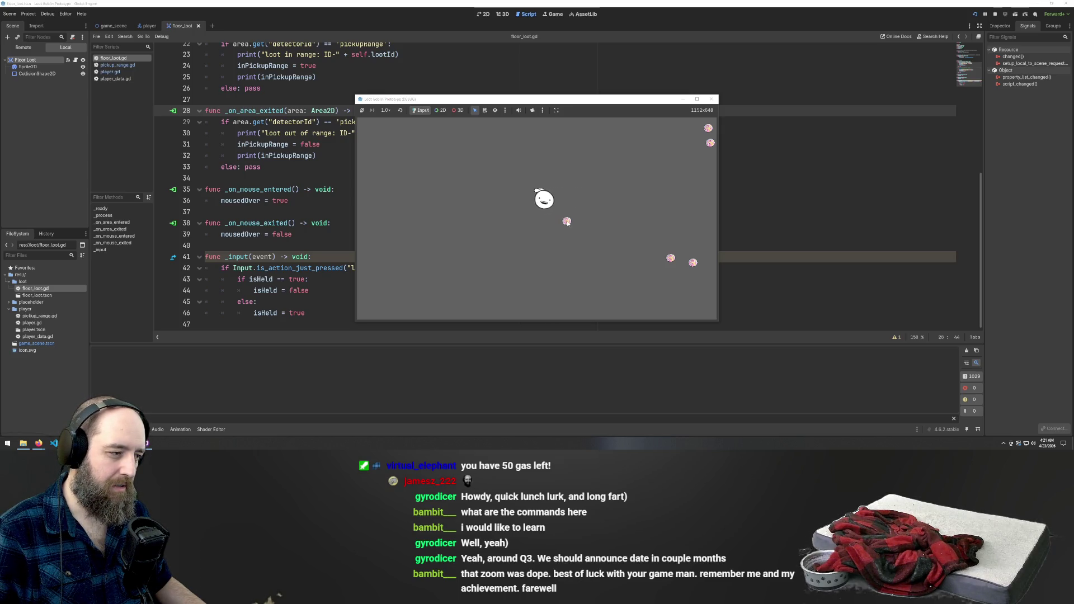
Drop the held loot item and pick it up again at the same spot
key("d")
key("d")
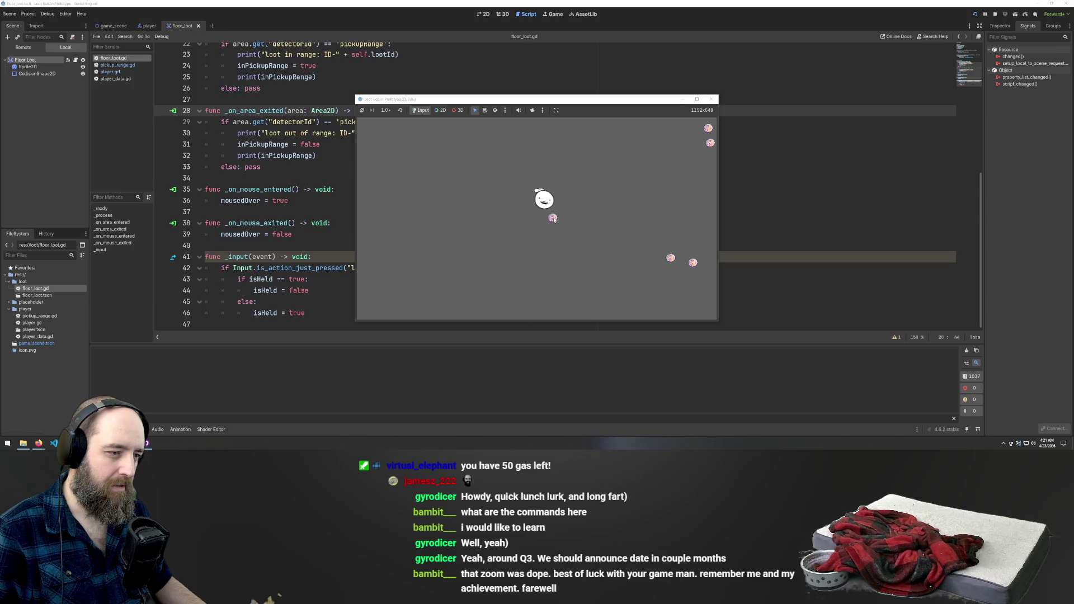
left_click(643, 216)
key("a")
left_click(643, 216)
Walk the player back and forth with the loot, then return to the floor_loot.gd script
key("a")
key("d")
key("d")
key("a")
key("d")
key("a")
key("a")
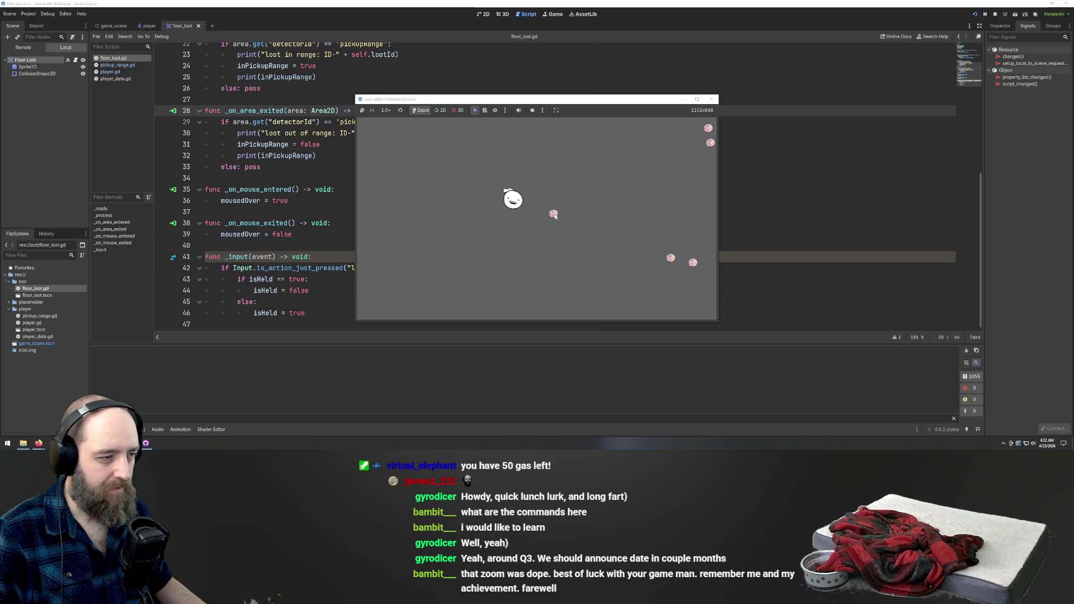
key("d")
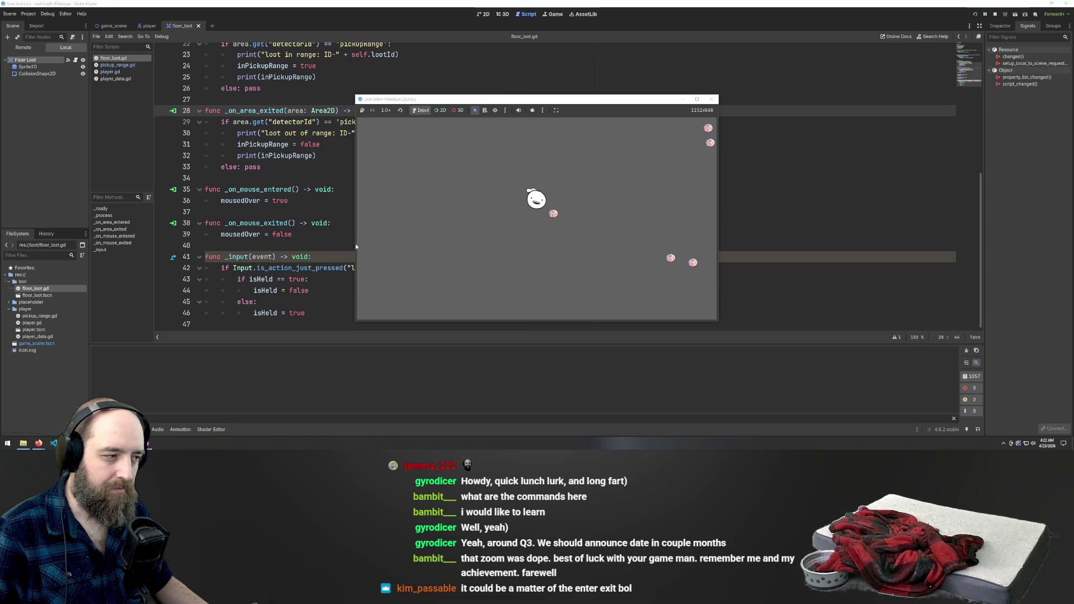
left_click(318, 189)
scroll(363, 219, "up", 7)
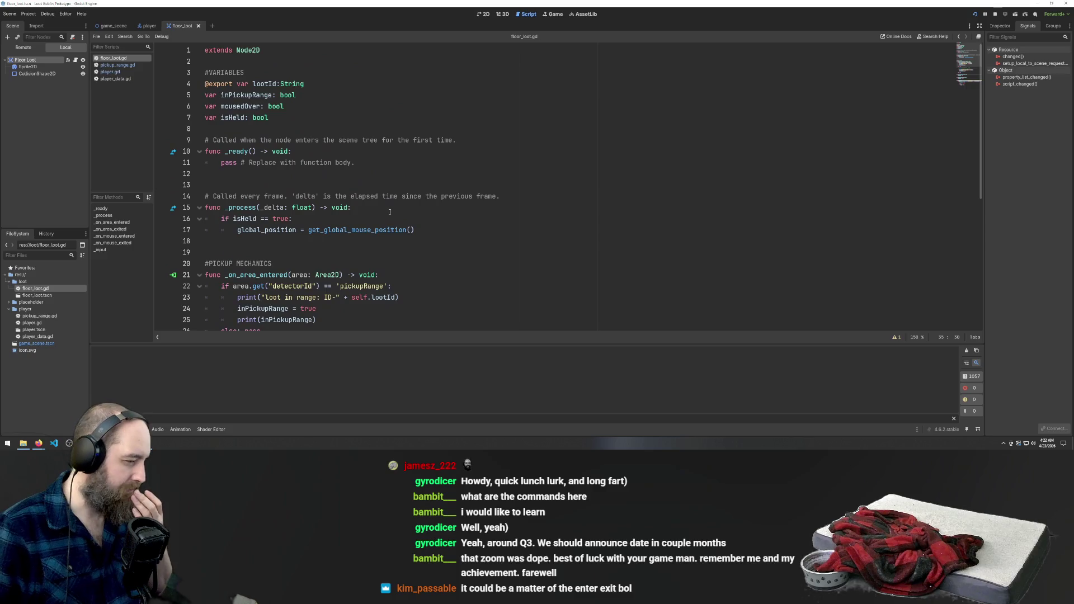
Scroll through floor_loot.gd and place the caret on empty line 37
scroll(392, 235, "down", 2)
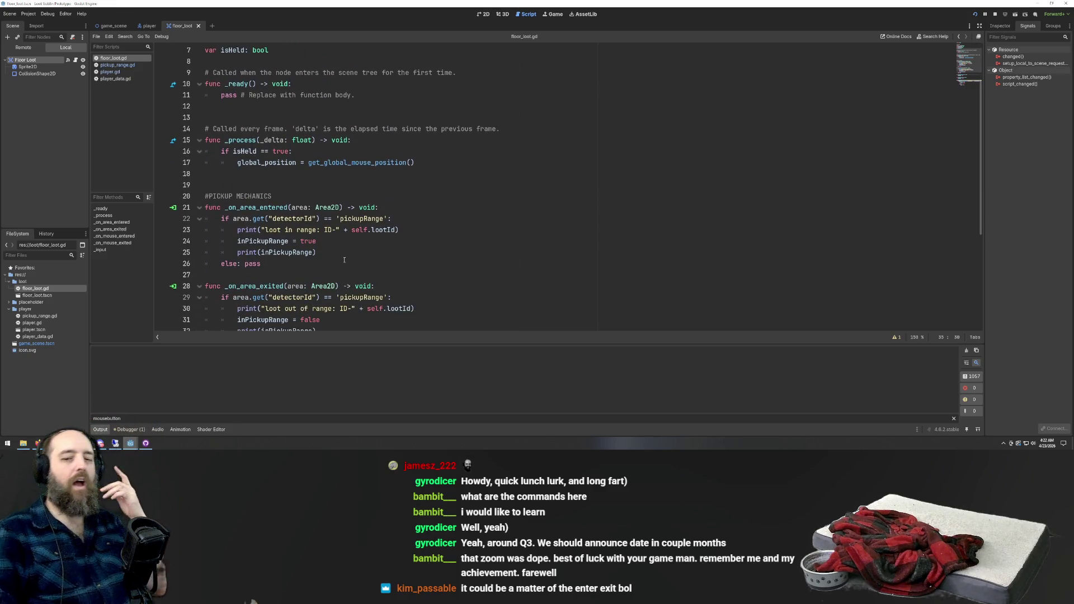
scroll(367, 192, "down", 1)
scroll(369, 207, "down", 5)
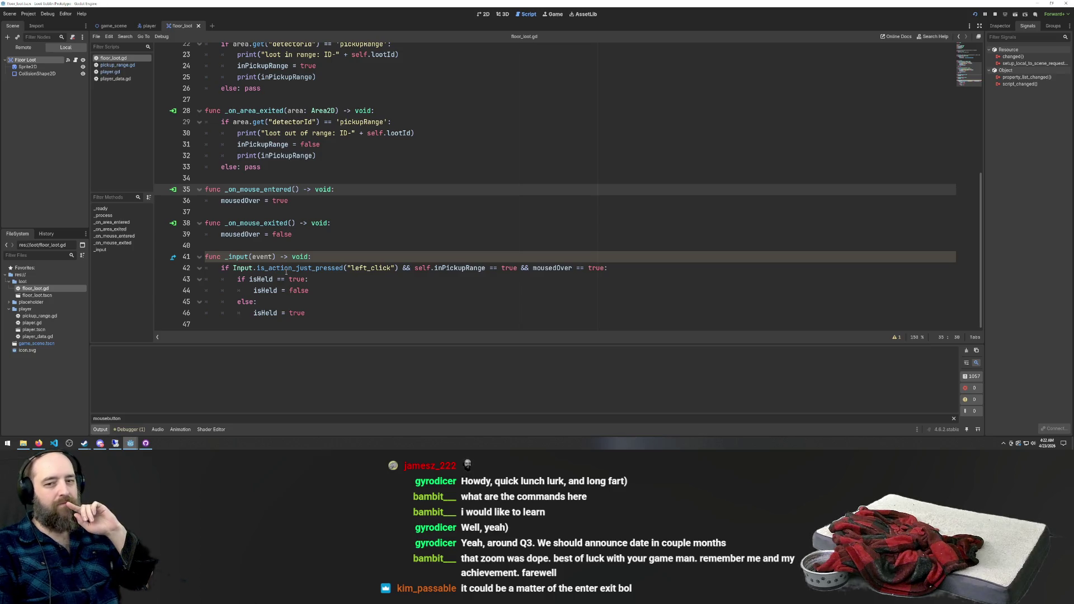
left_click(298, 213)
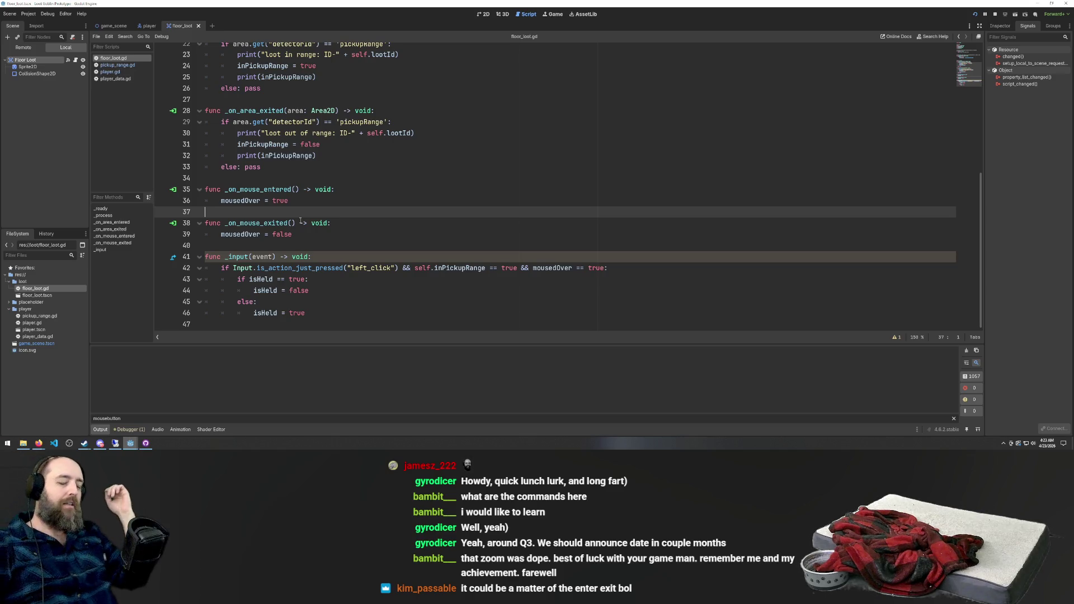
scroll(335, 215, "up", 7)
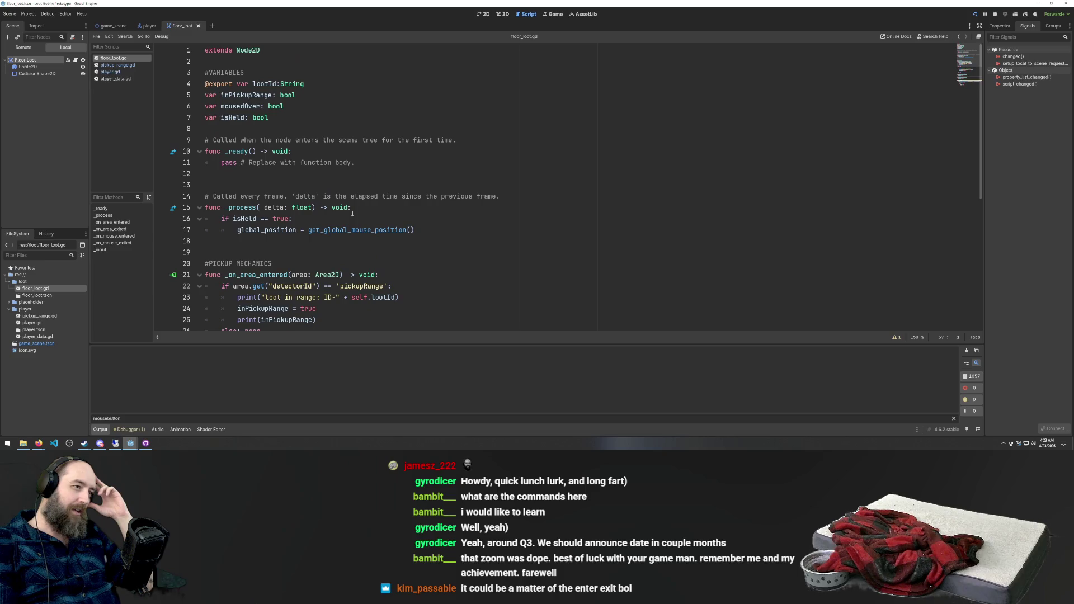
scroll(279, 92, "down", 7)
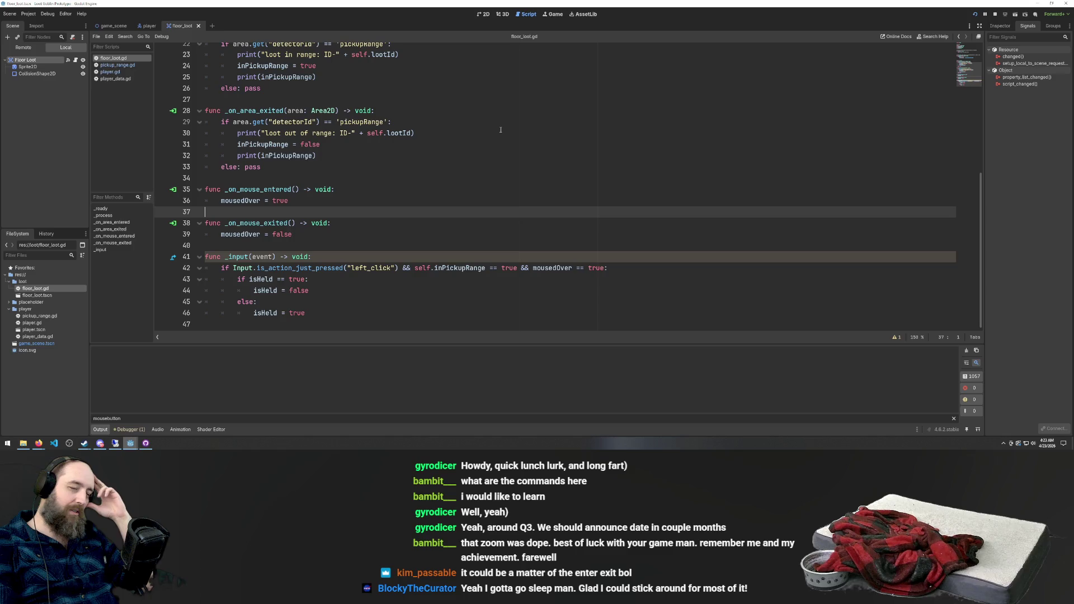
scroll(365, 238, "up", 7)
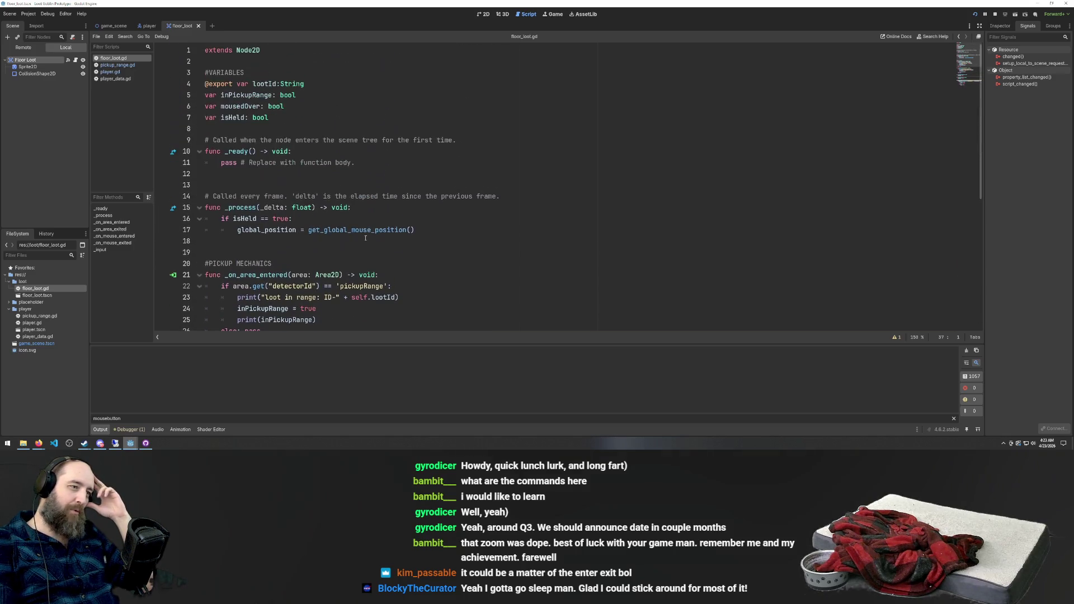
scroll(367, 235, "down", 7)
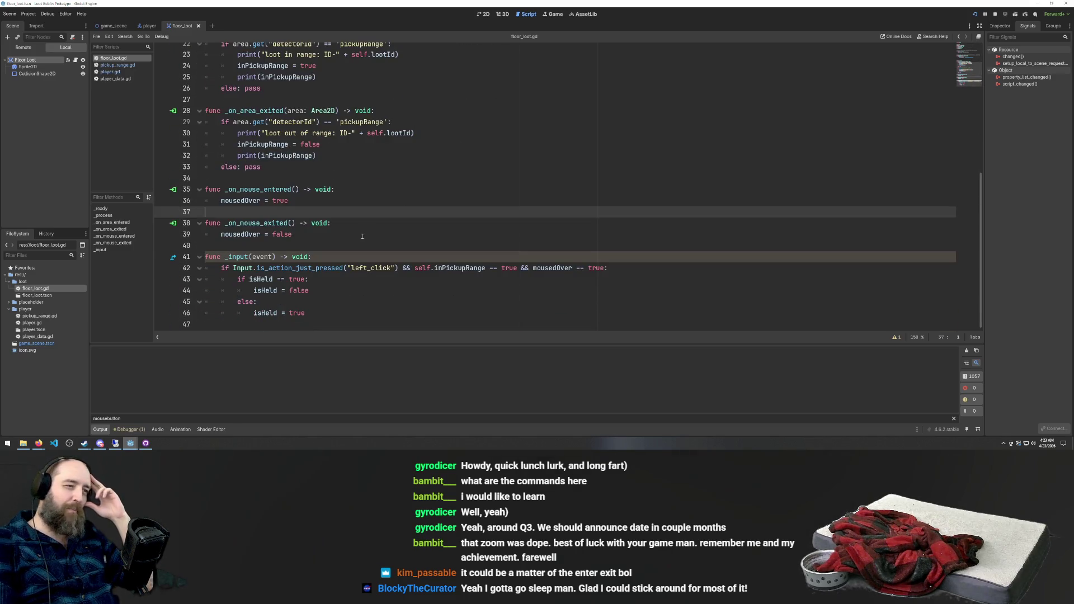
scroll(362, 236, "up", 2)
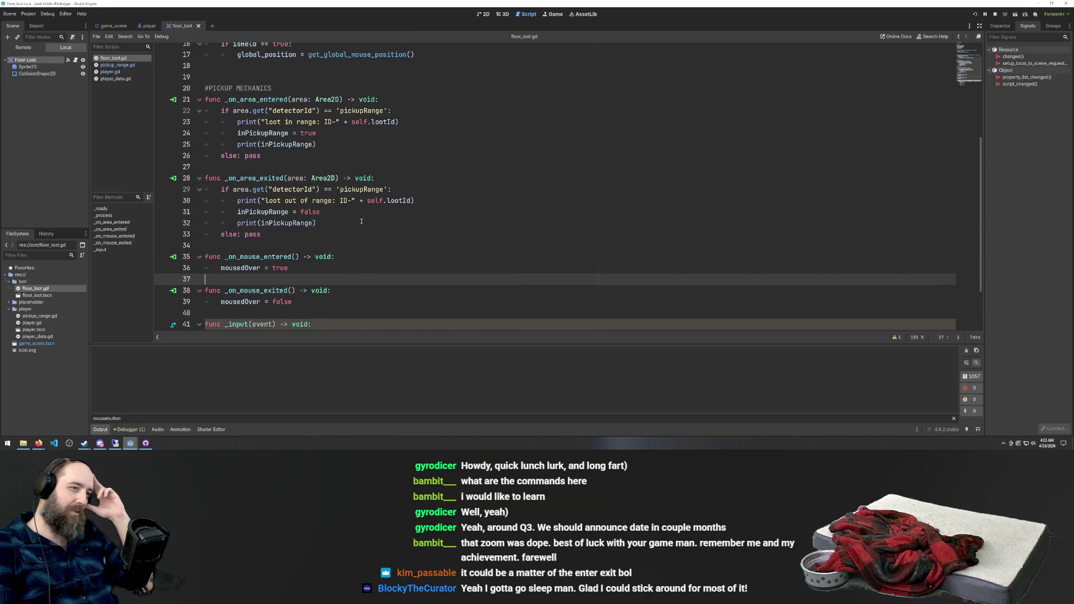
scroll(362, 222, "up", 5)
scroll(362, 222, "down", 6)
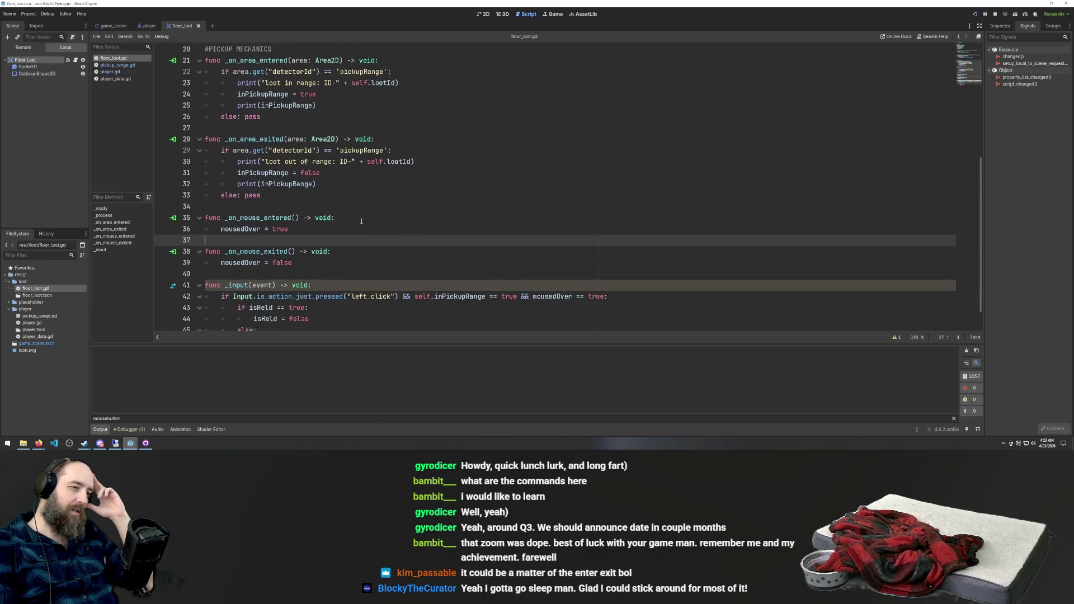
scroll(362, 221, "down", 1)
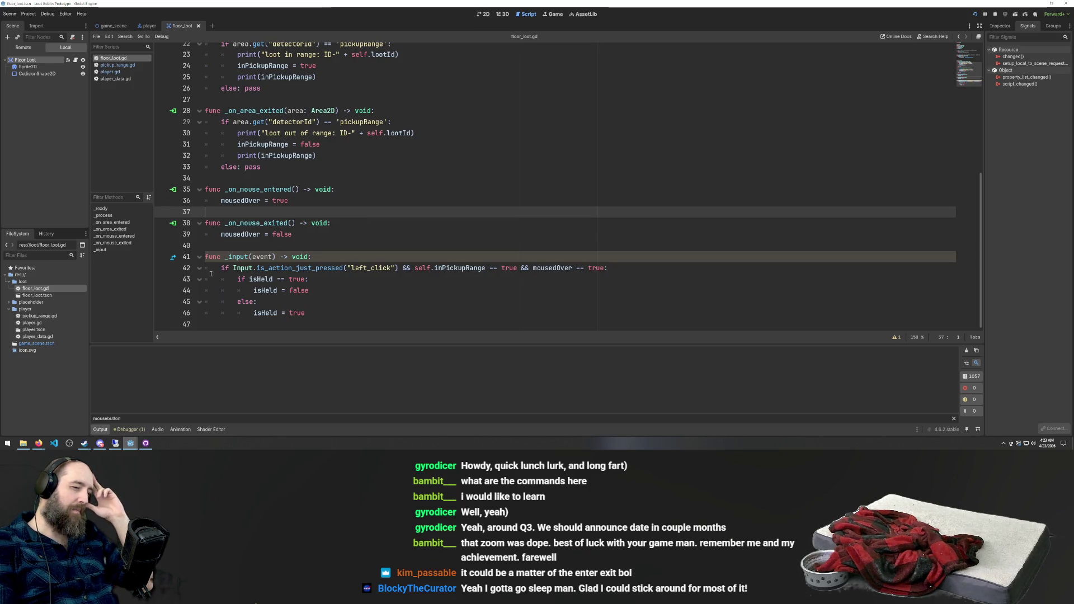
Review the pickup logic on lines 44 and 41, then place the caret on line 28
left_click(330, 259)
left_click(337, 292)
left_click(330, 257)
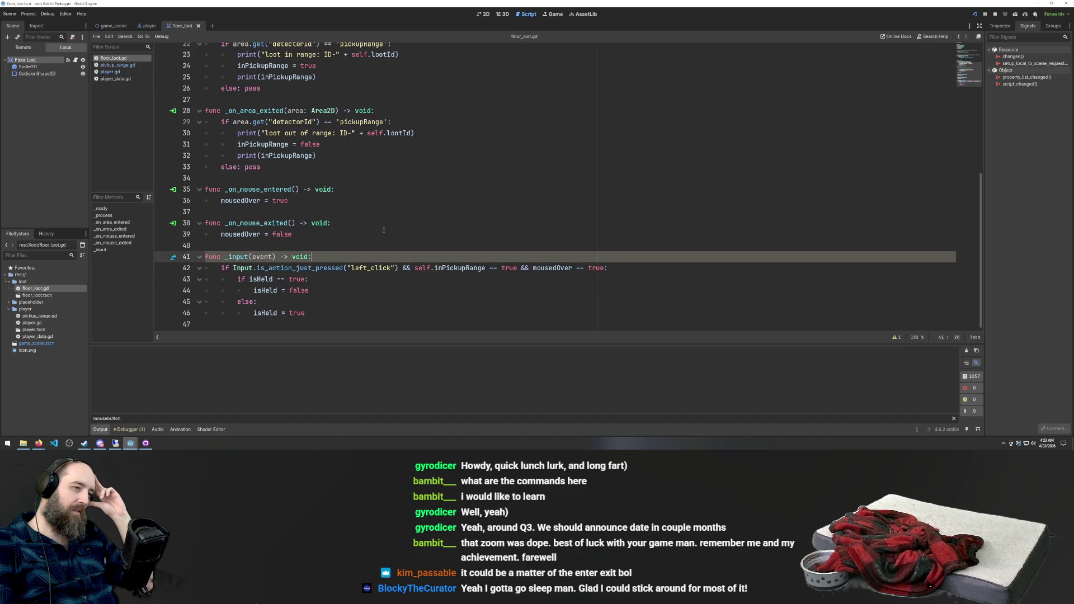
scroll(392, 235, "up", 2)
scroll(398, 225, "down", 1)
scroll(398, 225, "down", 2)
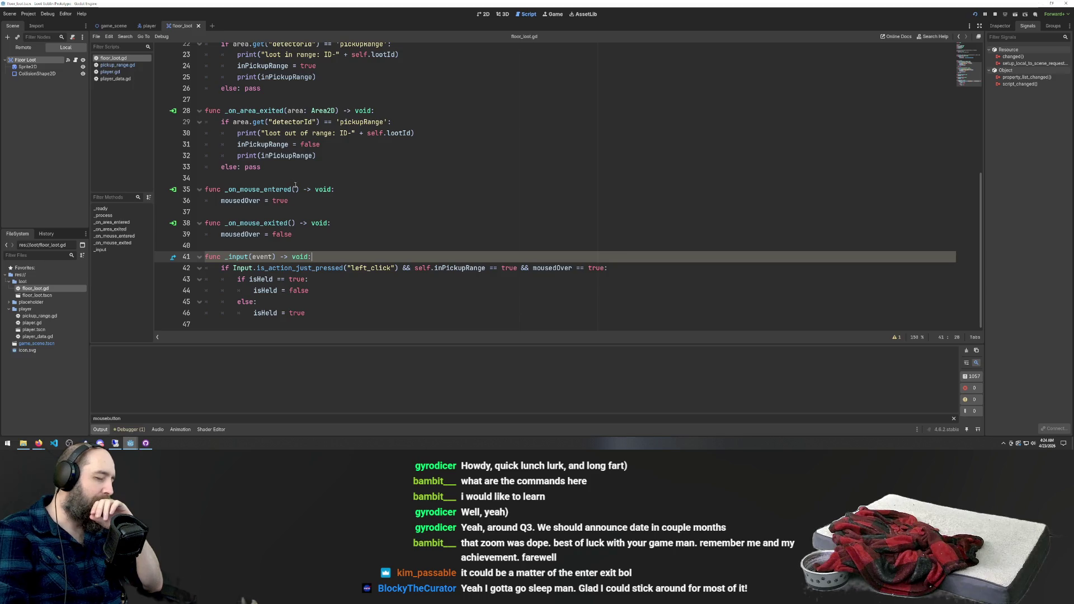
scroll(358, 212, "up", 7)
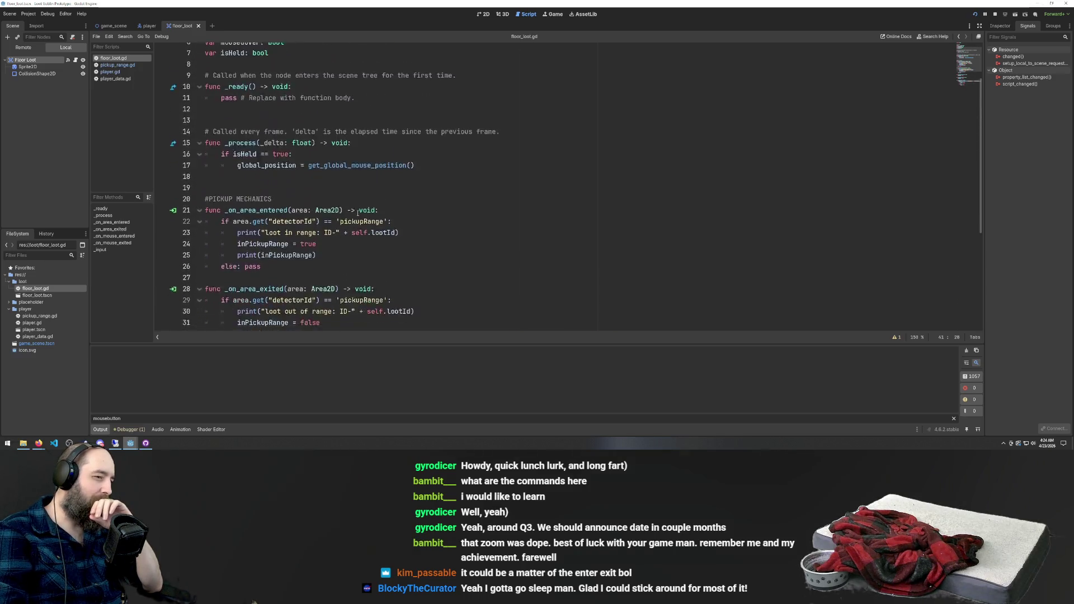
scroll(361, 213, "down", 7)
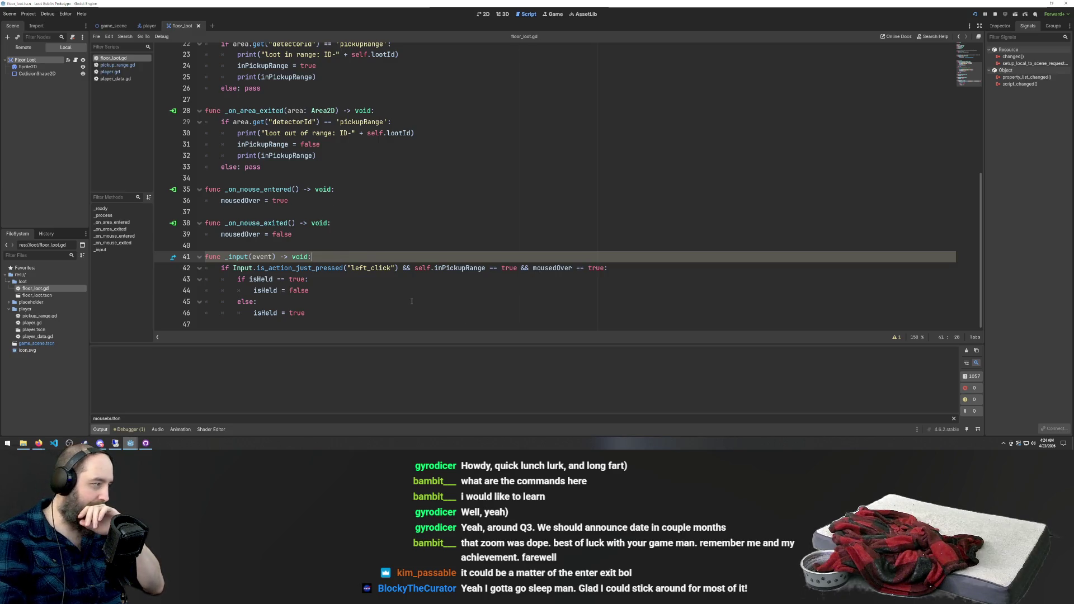
mouse_move(444, 269)
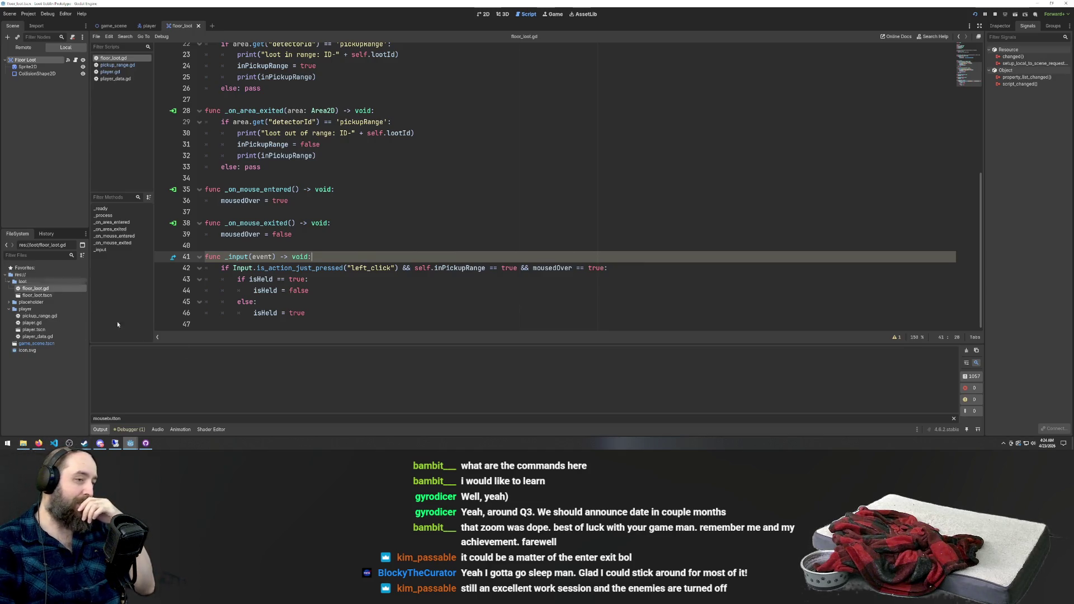
scroll(266, 230, "up", 7)
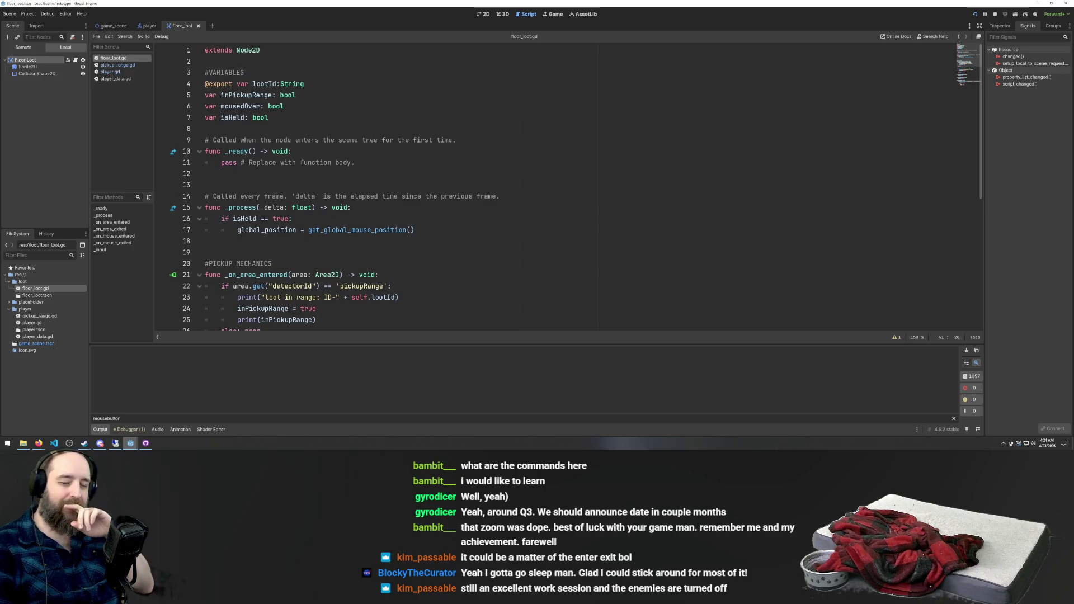
scroll(266, 230, "down", 7)
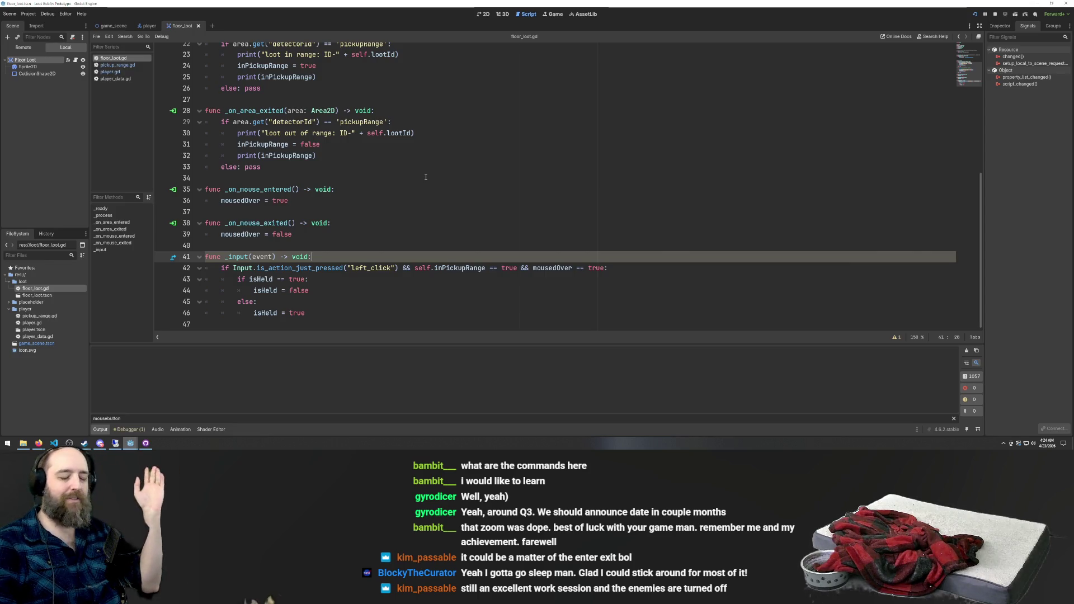
left_click(755, 110)
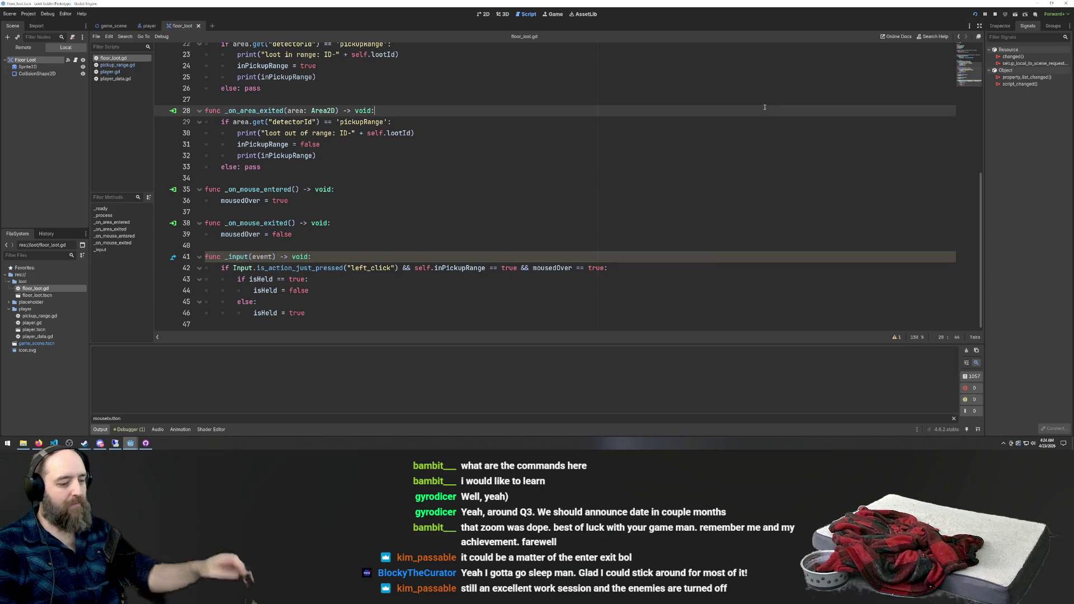
Run the game with F5 and walk the player back and forth carrying a loot item
key("F5")
key("d")
key("s")
key("d")
key("a")
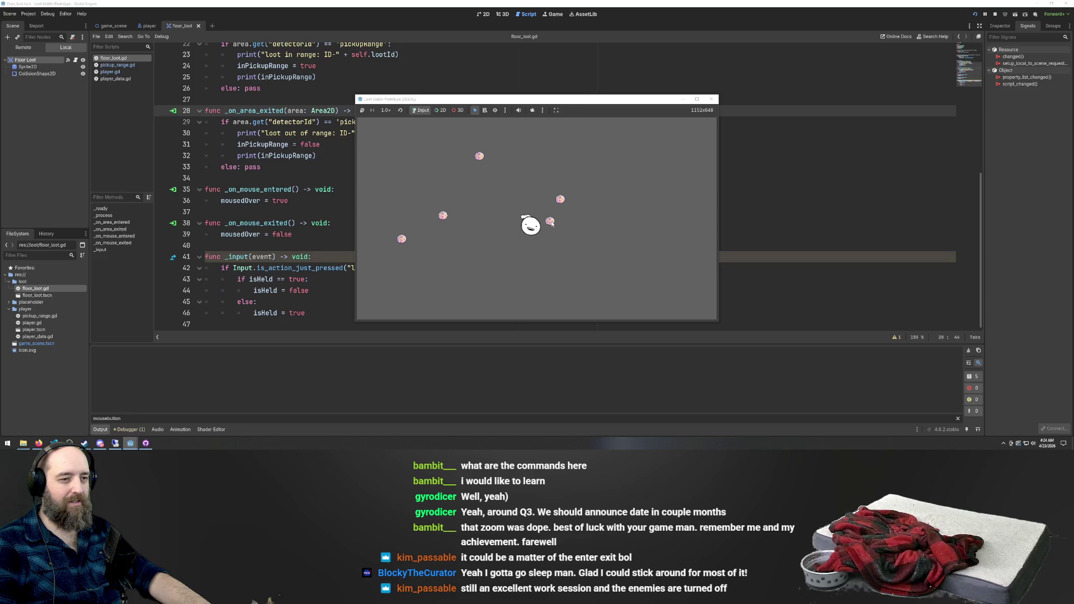
key("d")
key("d")
key("a")
key("d")
key("d")
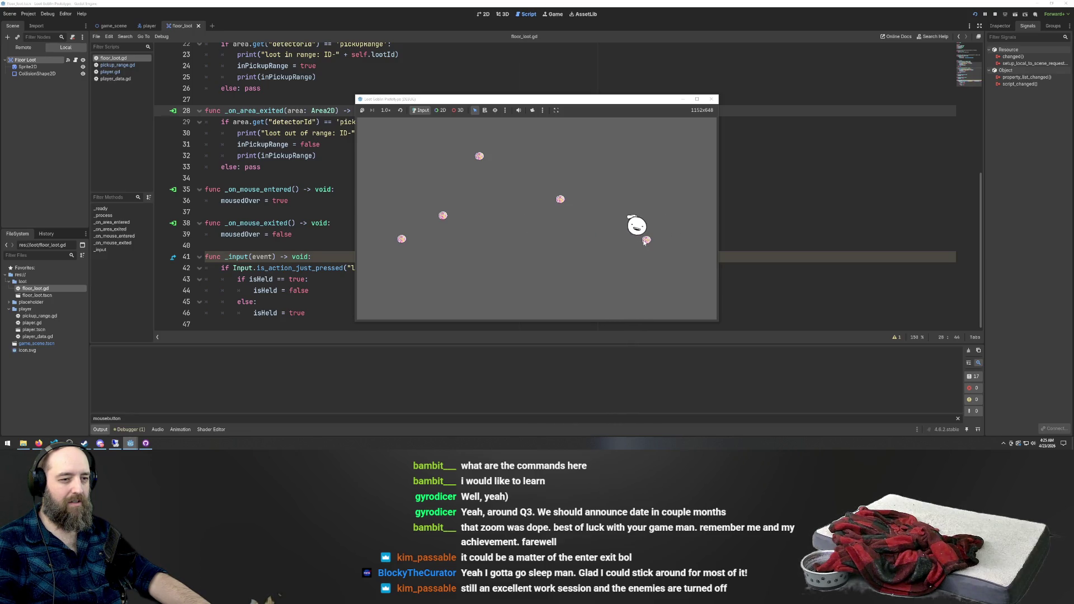
key("a")
key("a")
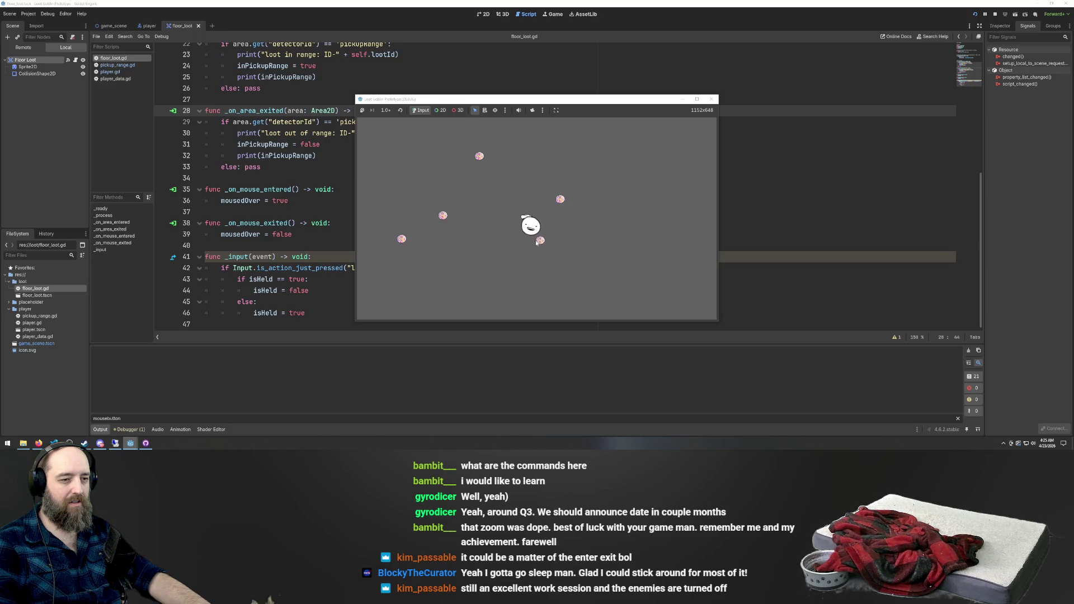
Drop the loot near the player, pick it up again, and walk right with it
left_click(483, 240)
key("d")
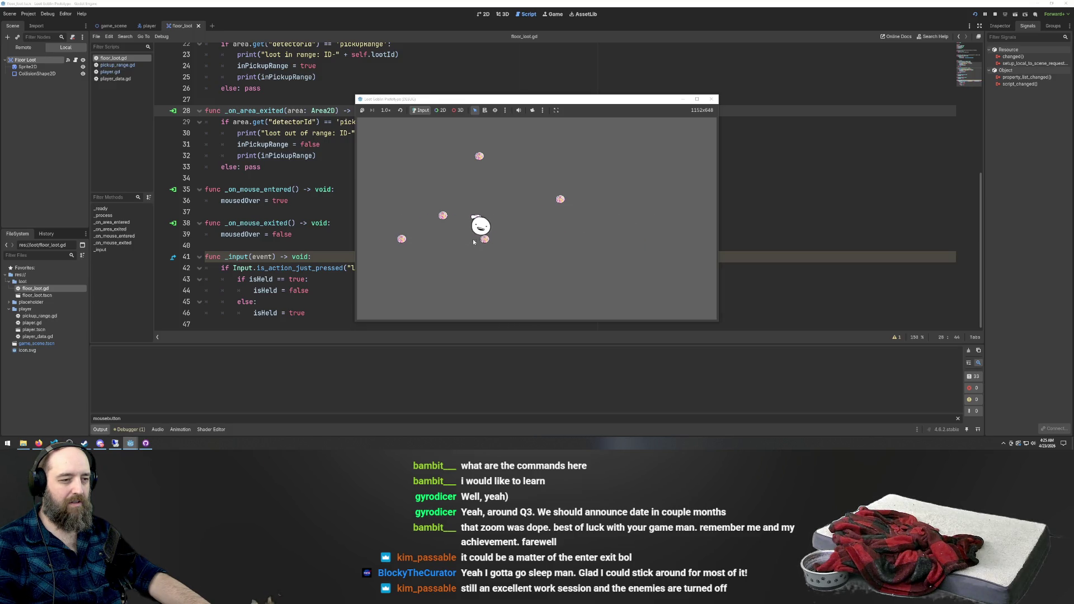
left_click(484, 240)
key("d")
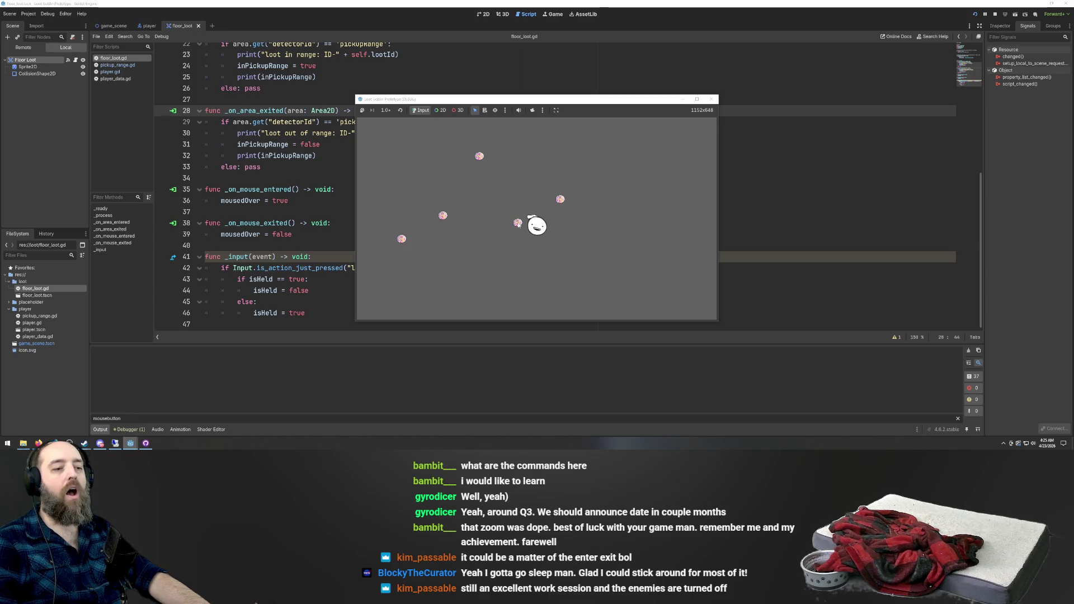
key("d")
Drop and re-pick the loot twice more, then return to the script editor
key("d")
key("a")
left_click(631, 245)
key("d")
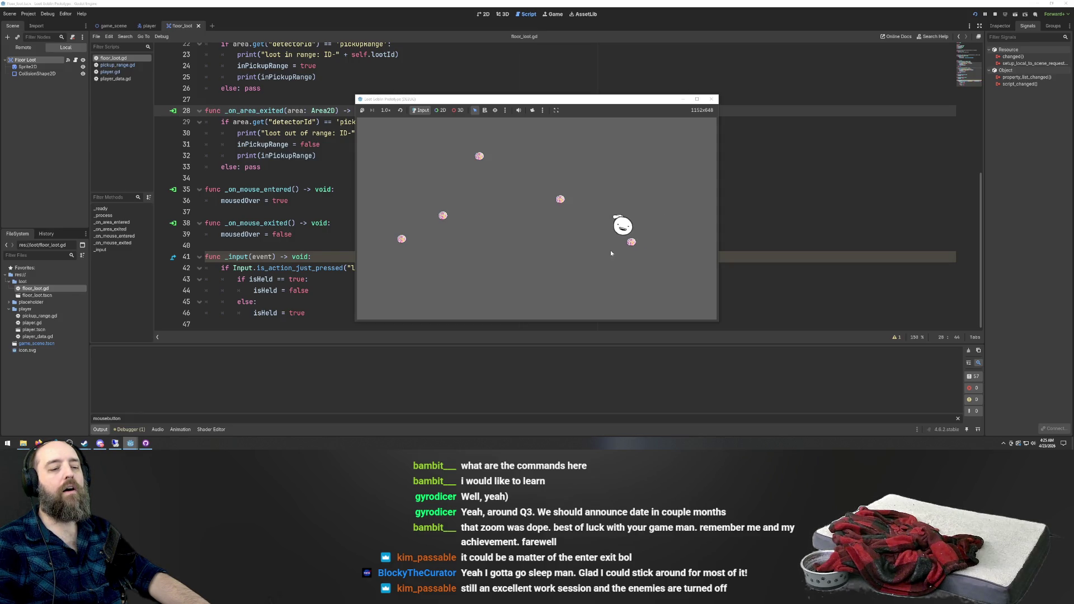
left_click(631, 243)
key("a")
key("a")
left_click(505, 239)
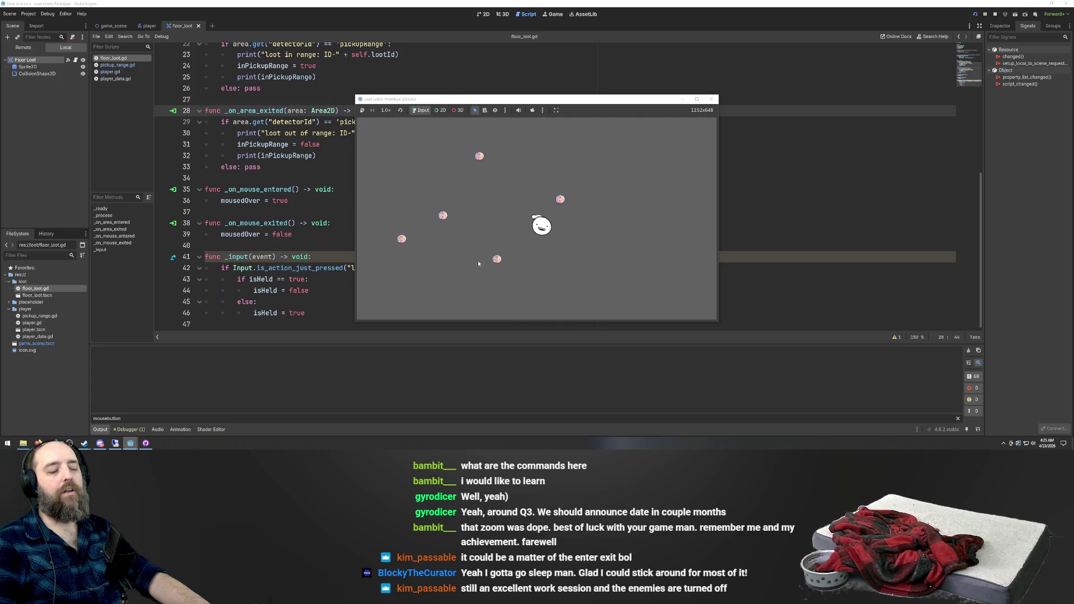
left_click(501, 259)
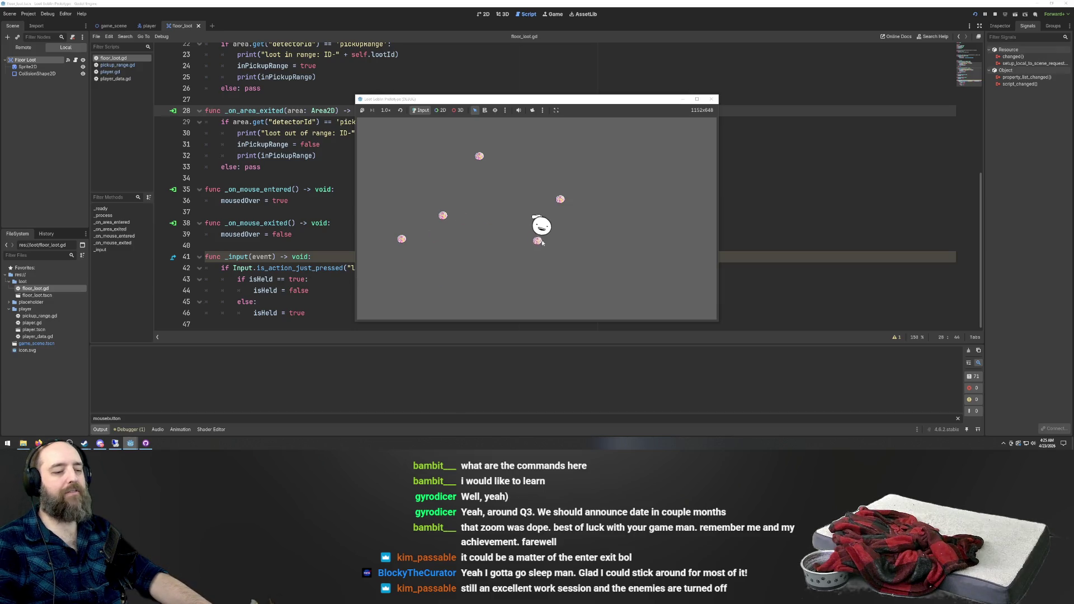
left_click(347, 283)
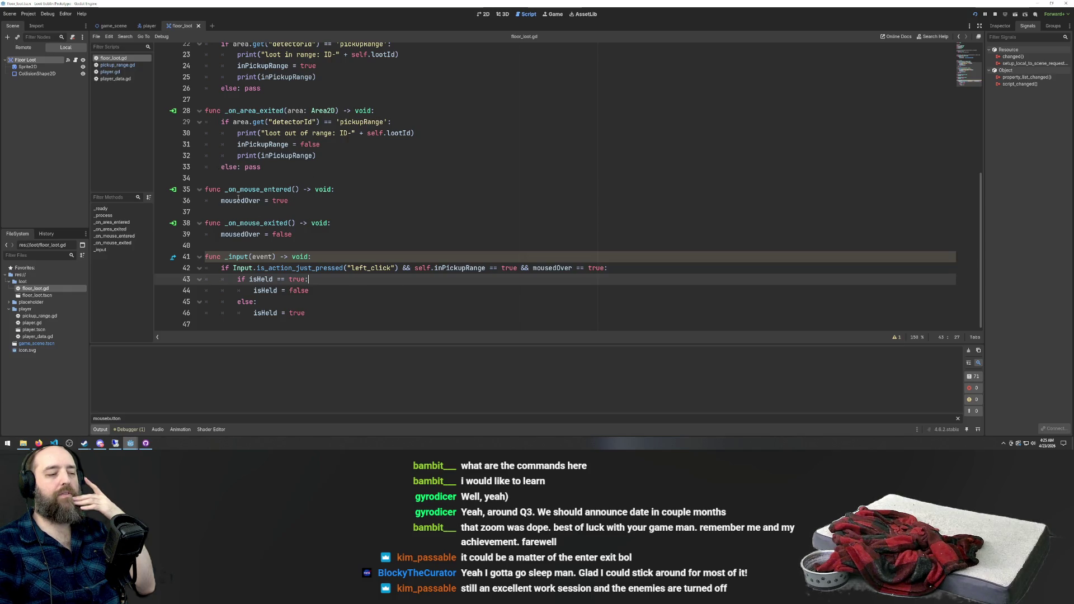
scroll(288, 208, "up", 6)
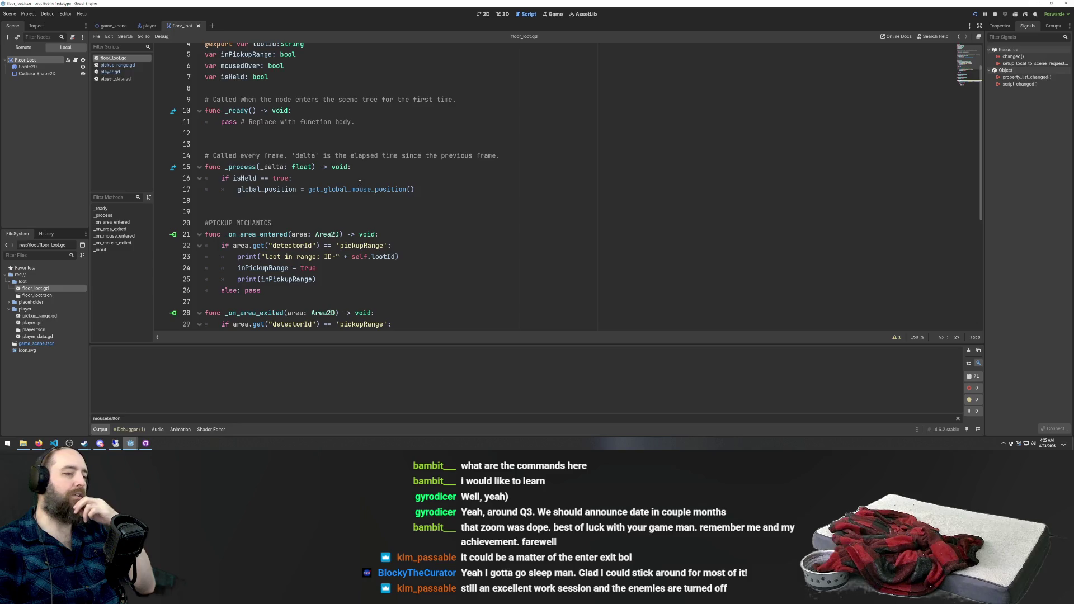
scroll(306, 140, "up", 2)
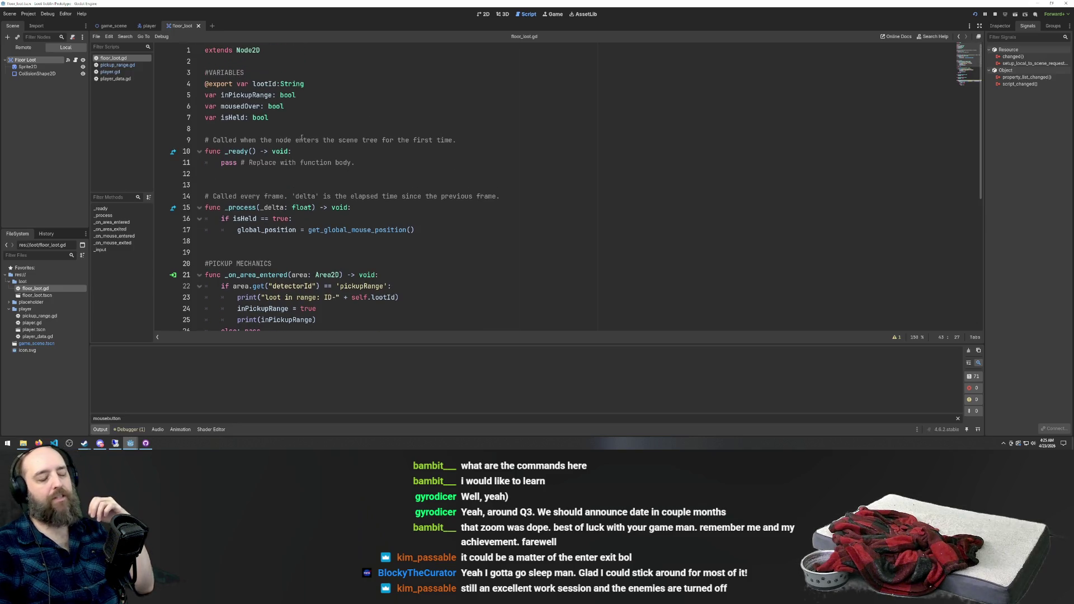
scroll(249, 199, "down", 7)
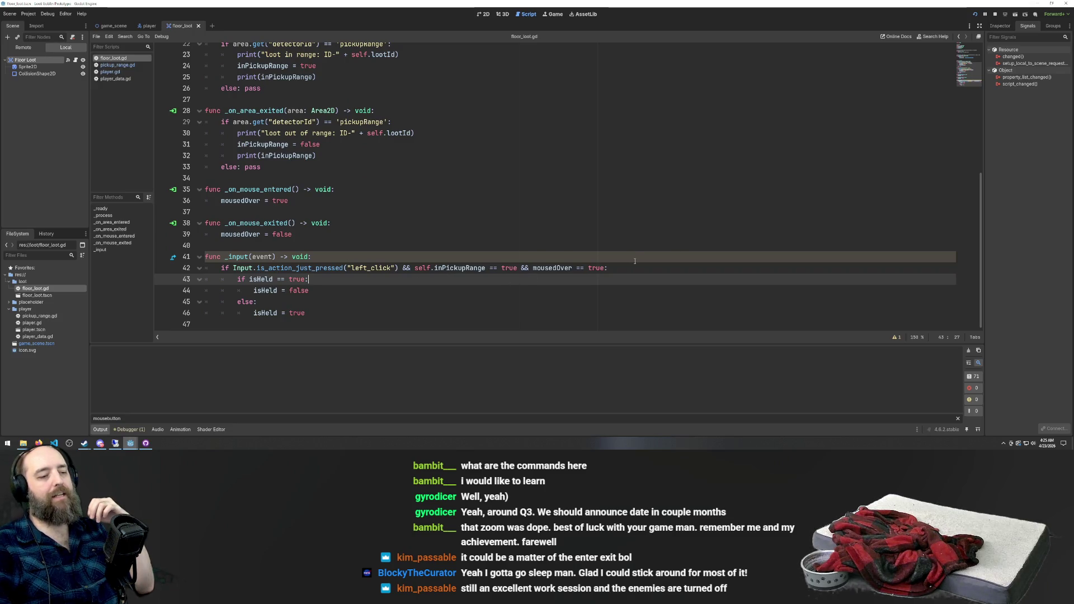
mouse_move(632, 267)
left_mouse_down()
mouse_move(223, 257)
mouse_move(329, 274)
left_mouse_up()
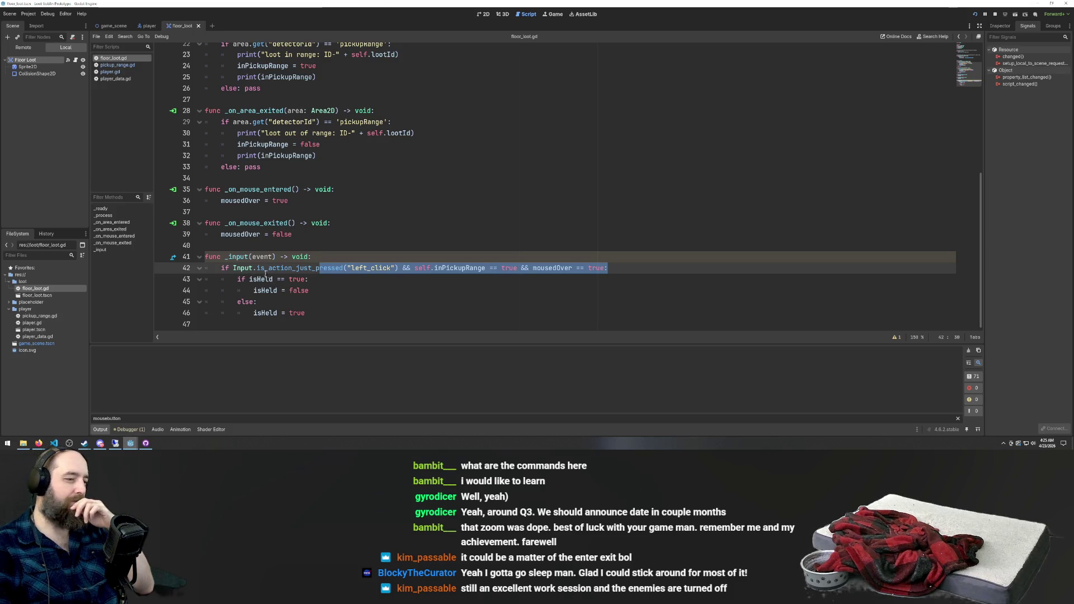
scroll(316, 136, "up", 5)
scroll(317, 136, "down", 3)
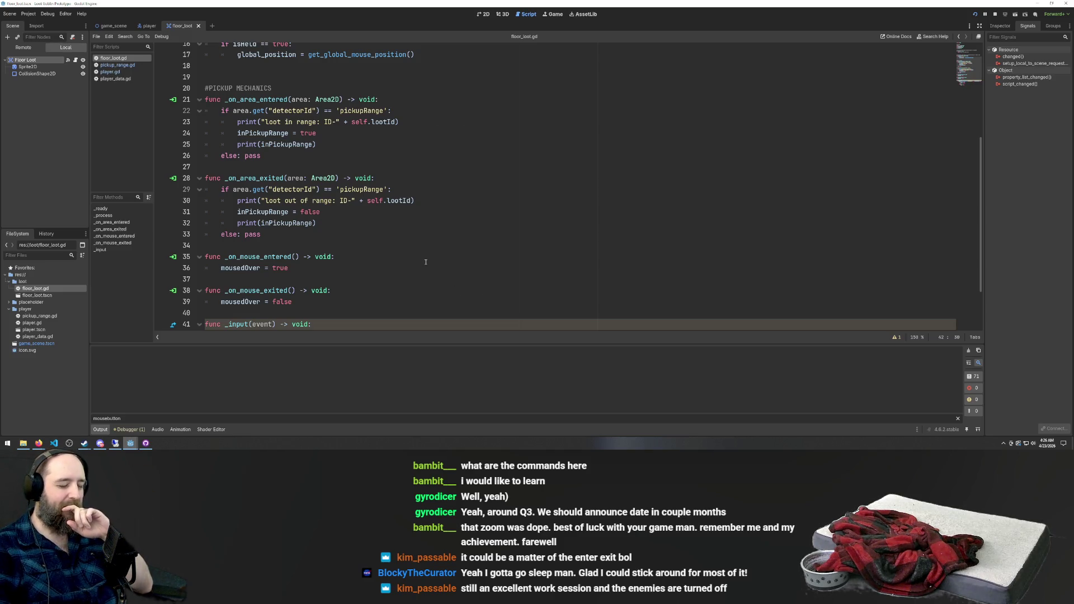
scroll(406, 258, "down", 2)
key("shift+End")
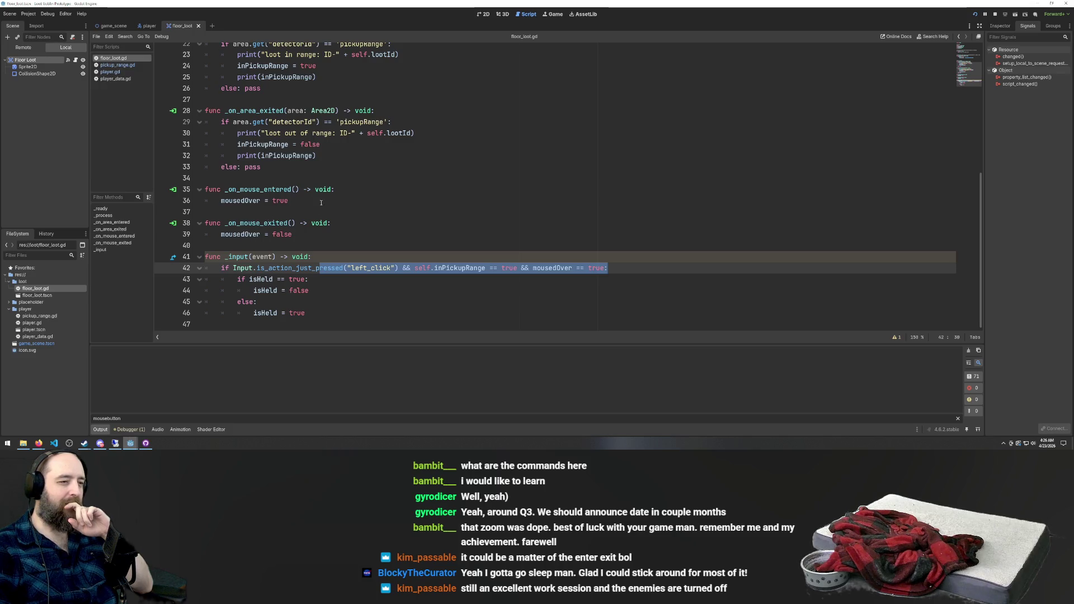
scroll(246, 117, "up", 1)
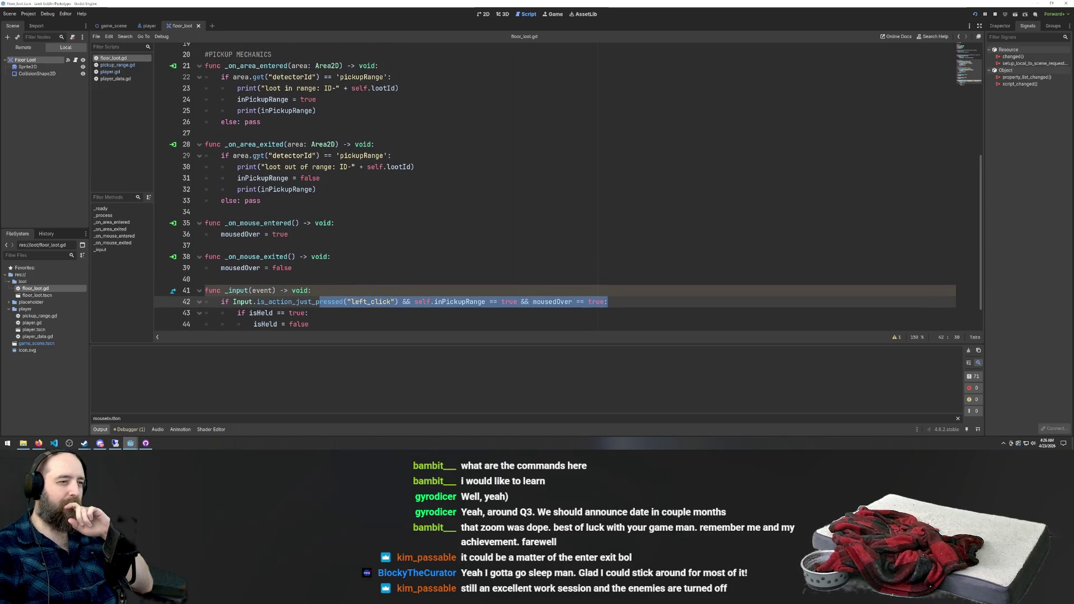
scroll(272, 197, "down", 1)
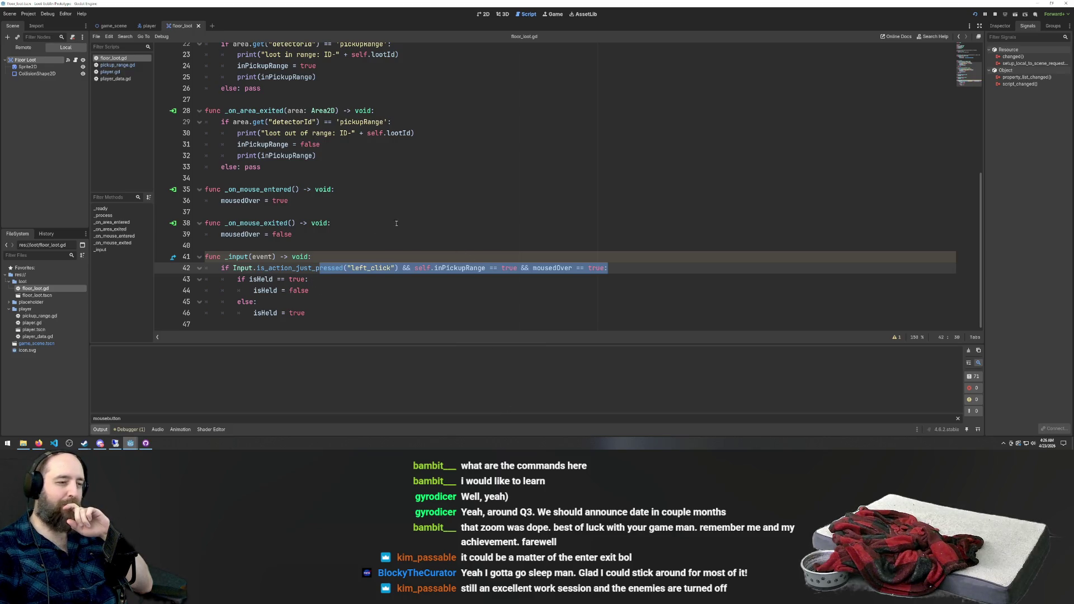
scroll(298, 235, "up", 7)
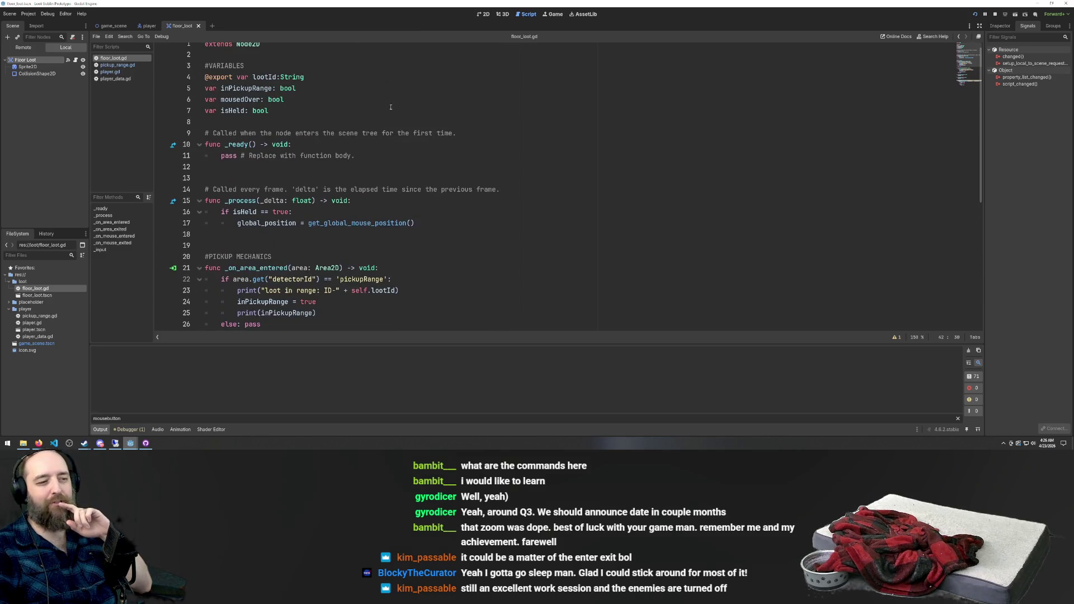
scroll(312, 165, "down", 7)
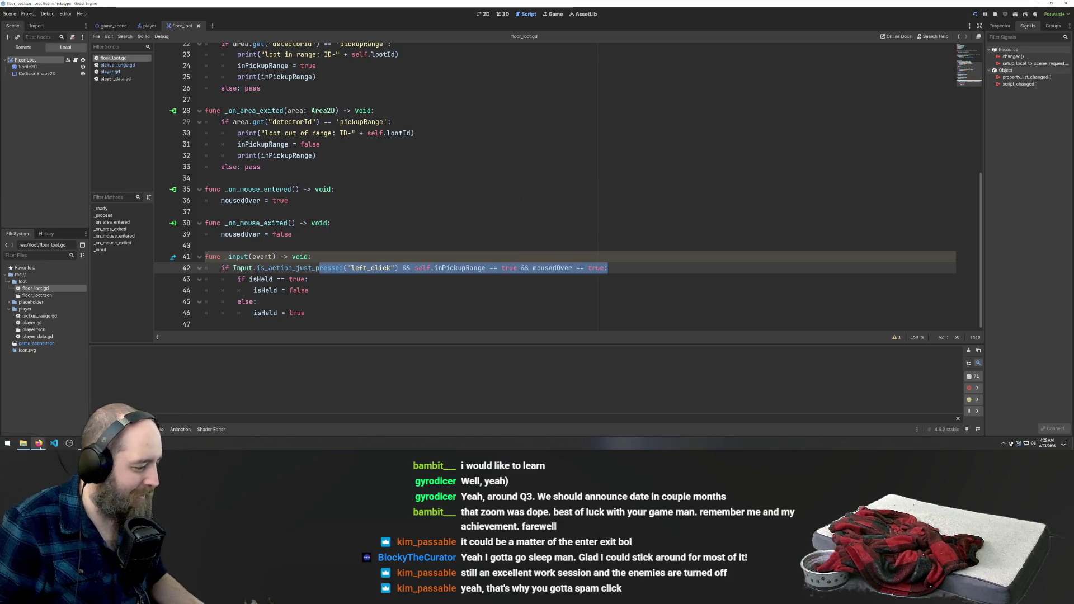
Open twitch.tv/voidexp in the browser
left_click(61, 419)
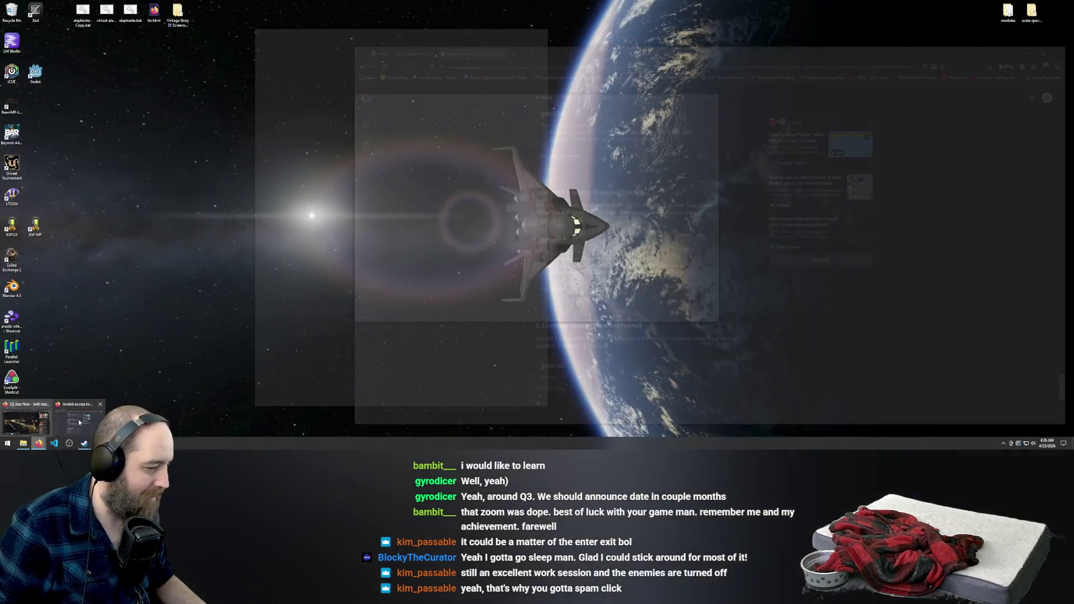
key("ctrl+l")
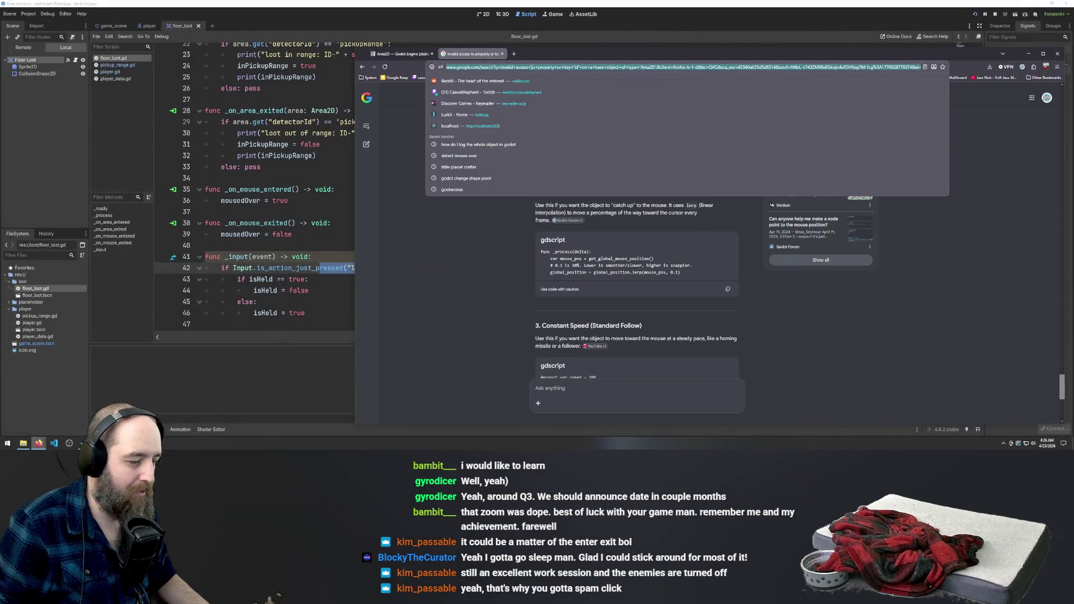
type("twitch.tv/")
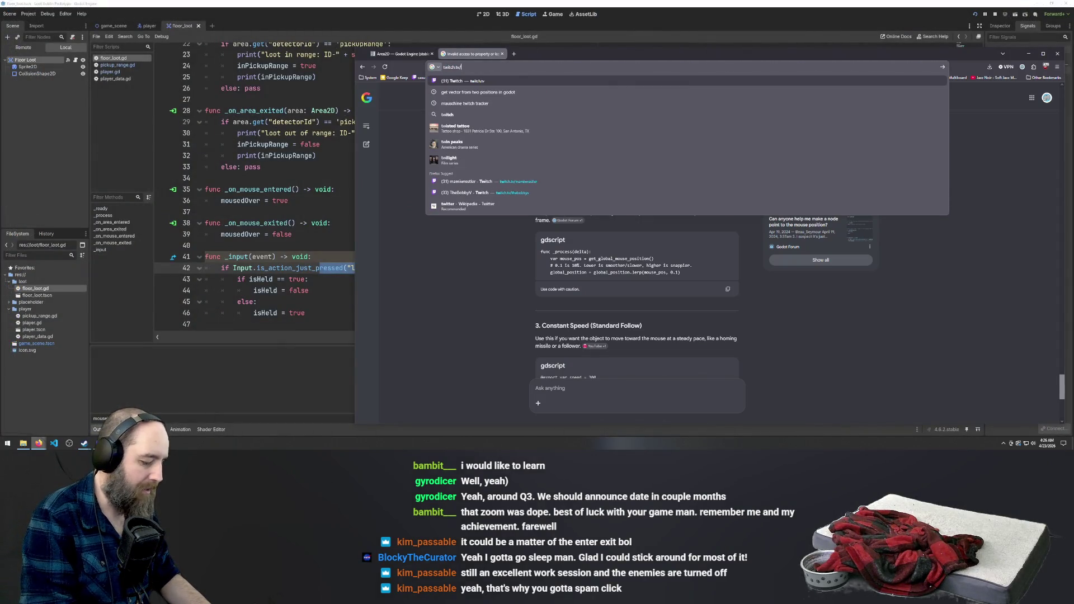
type("voidexp")
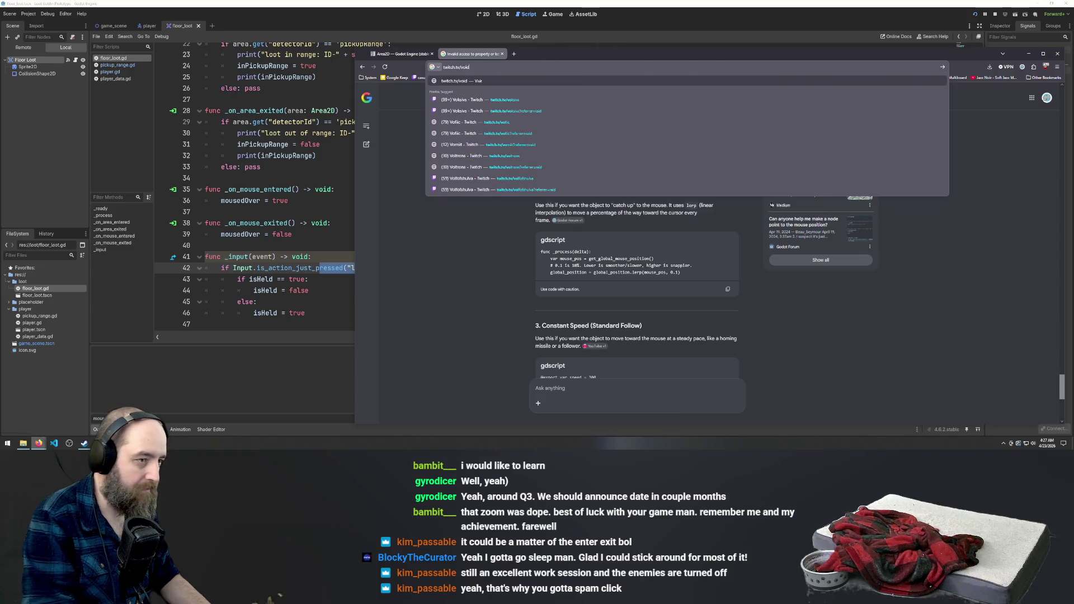
key("Return")
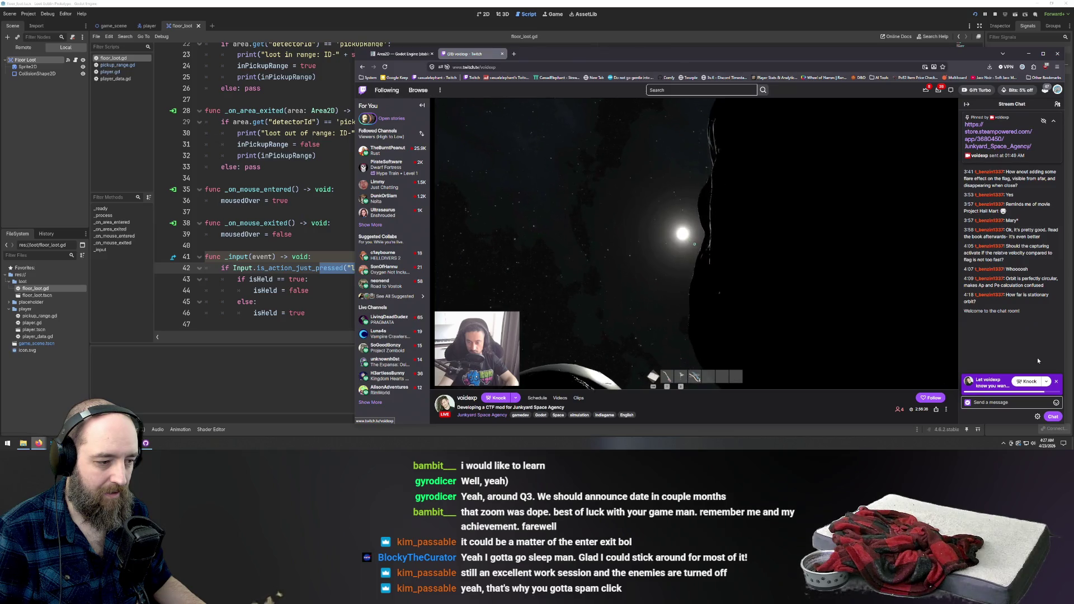
Dismiss the Twitch notification prompt, scroll to the About section, and leave the address unchanged
left_click(1055, 383)
scroll(722, 341, "down", 2)
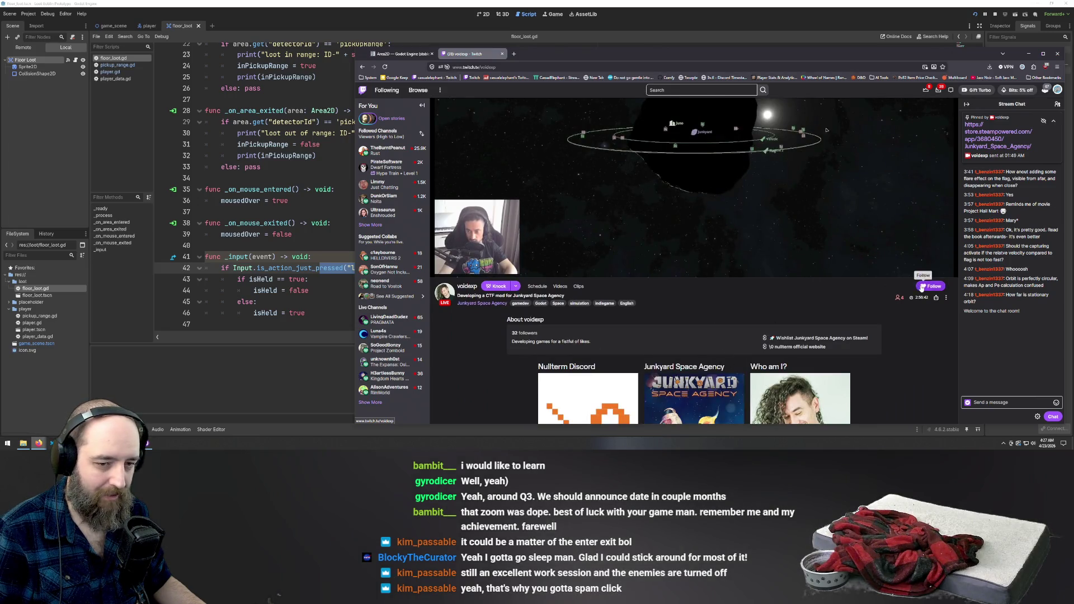
left_click(509, 66)
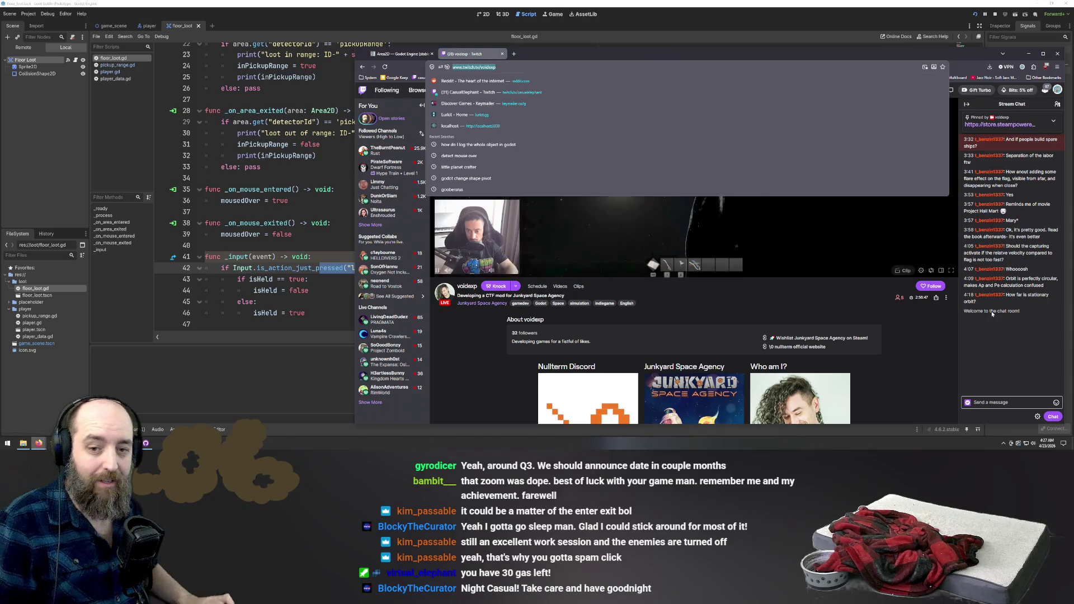
key("Escape")
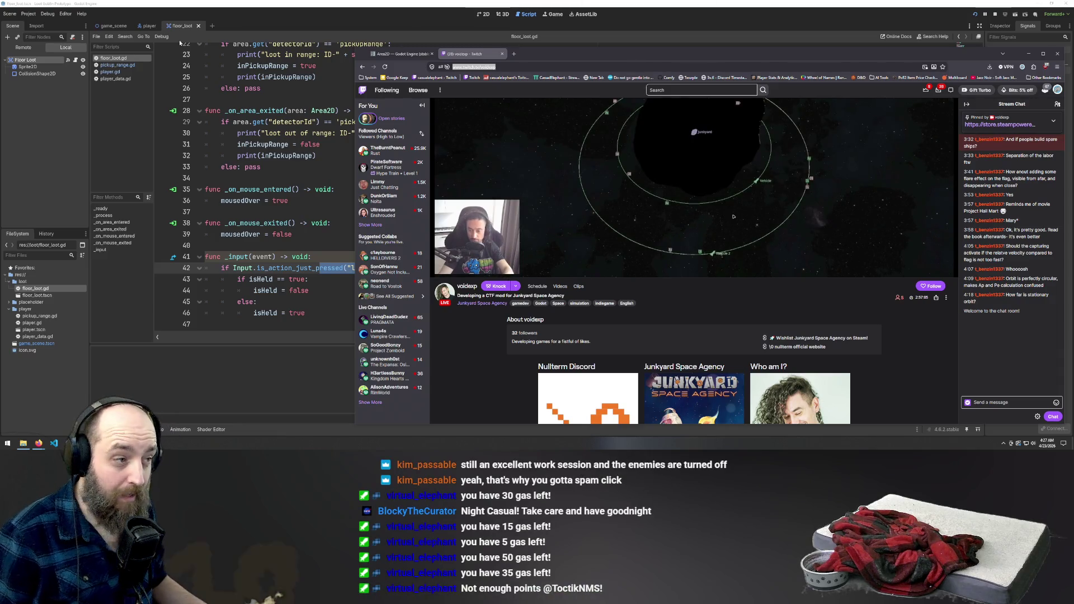
left_click(512, 67)
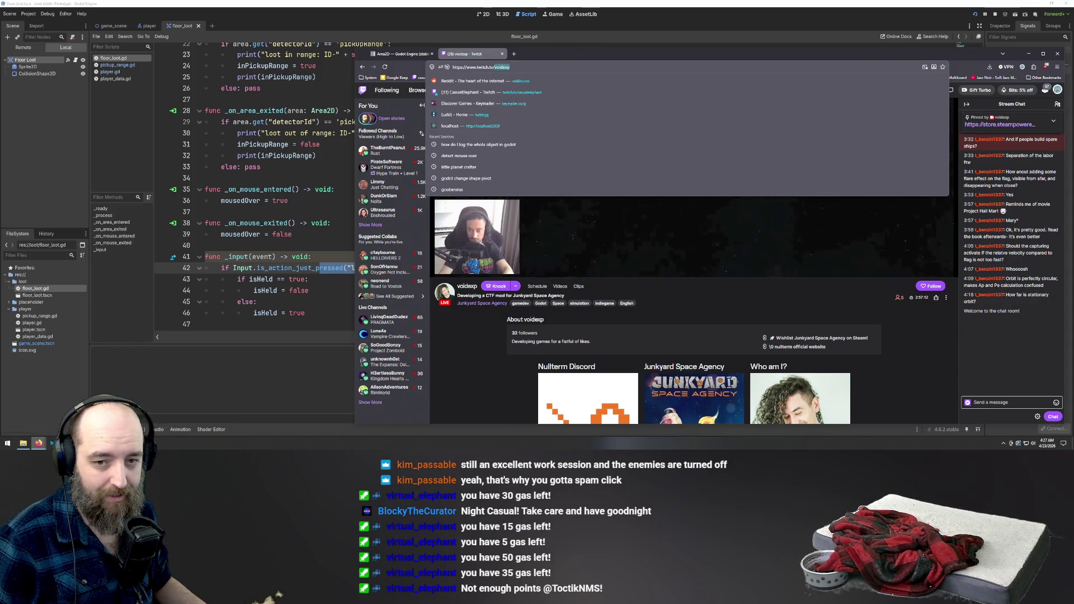
key("Escape")
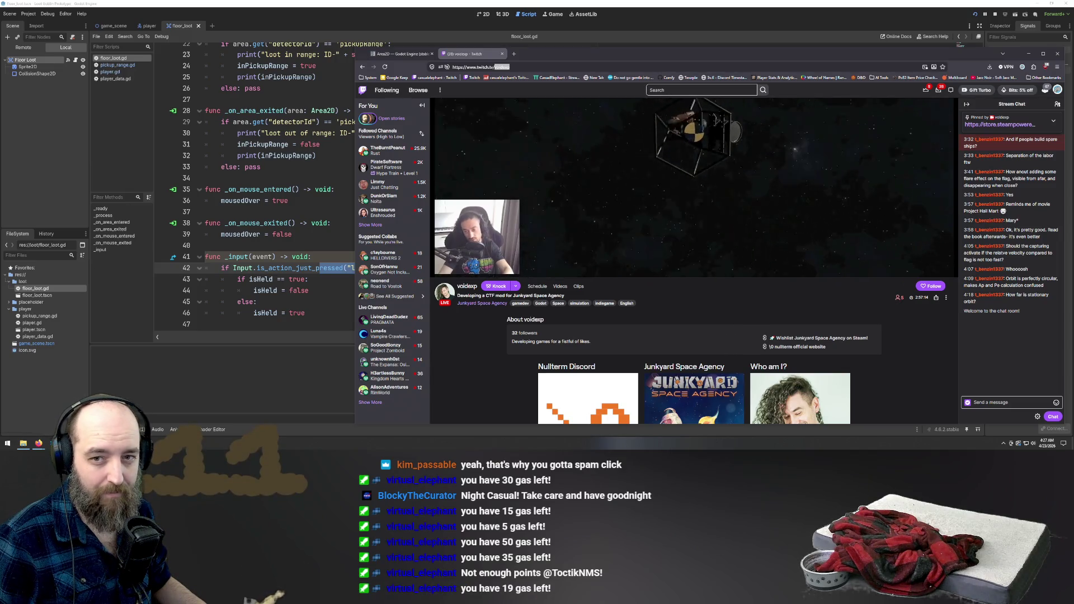